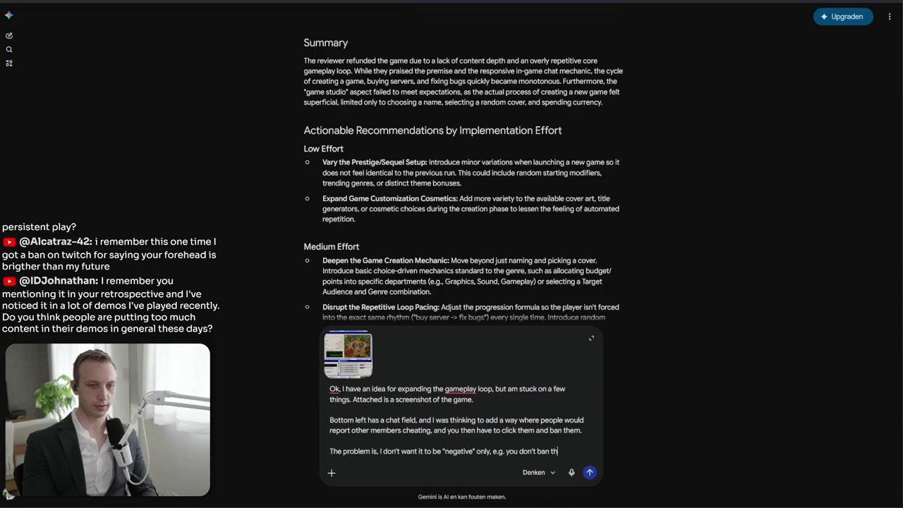
Ask Gemini, with the game screenshot, how reporting and banning chat cheaters could feel rewarding
{"action": "type", "text": "em fast enough so"}
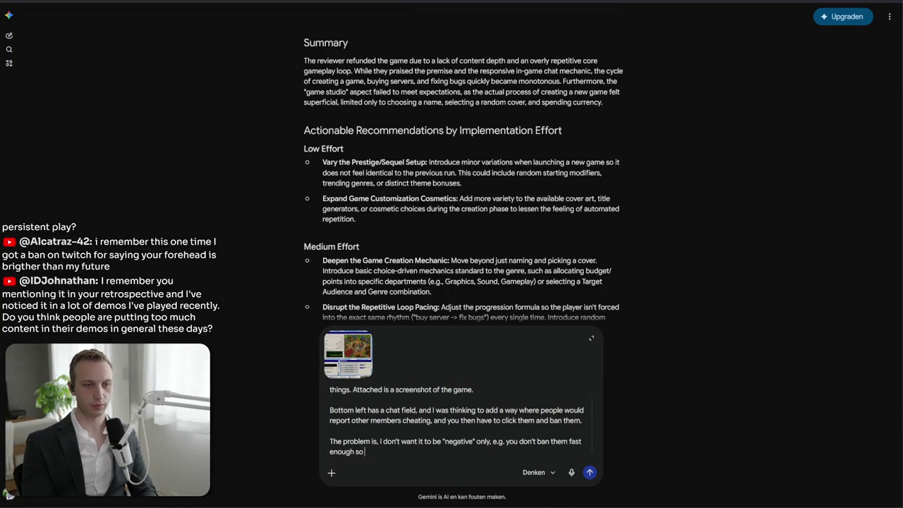
{"action": "key", "text": "BackSpace"}
{"action": "key", "text": "BackSpace"}
{"action": "key", "text": "BackSpace"}
{"action": "type", "text": "owbn"}
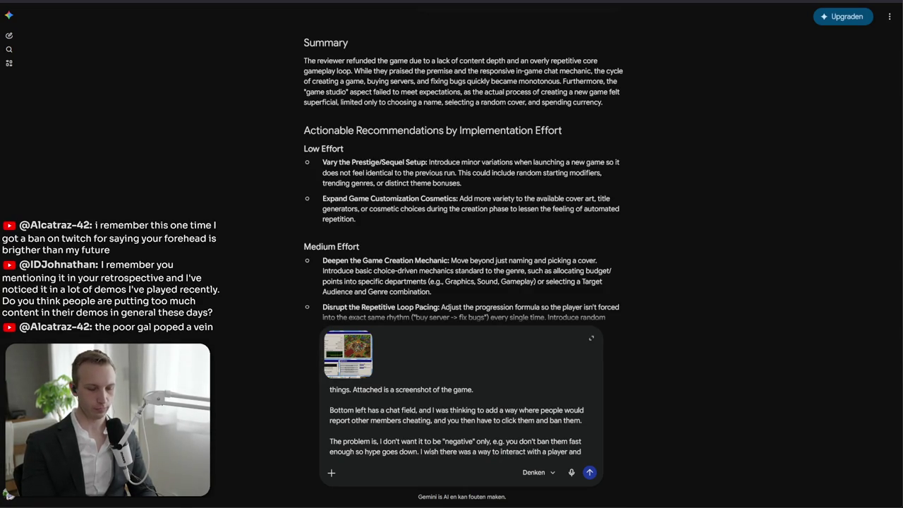
{"action": "type", "text": "it gives you a e"}
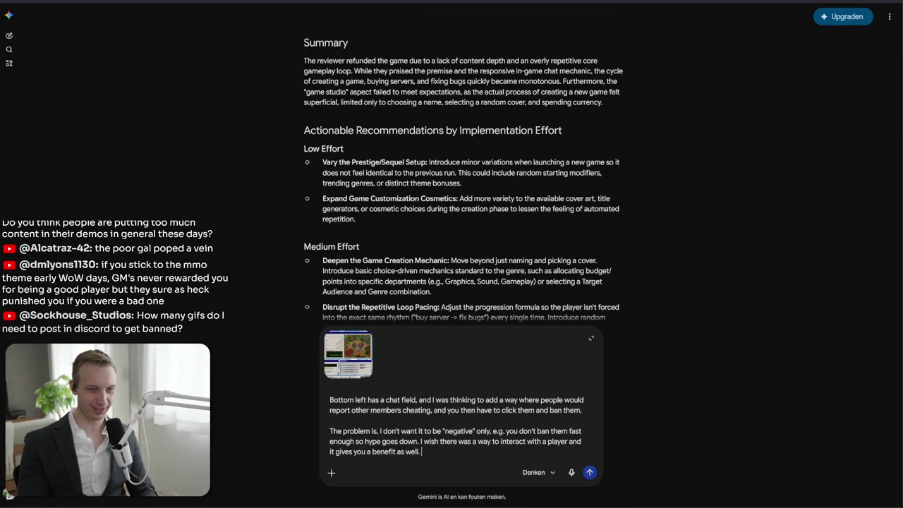
{"action": "type", "text": "Any ideas?"}
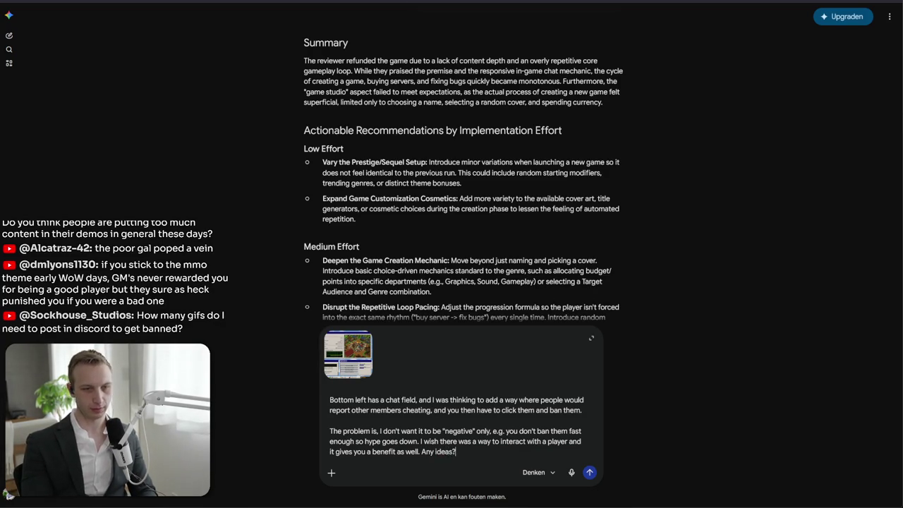
{"action": "key", "text": "Return"}
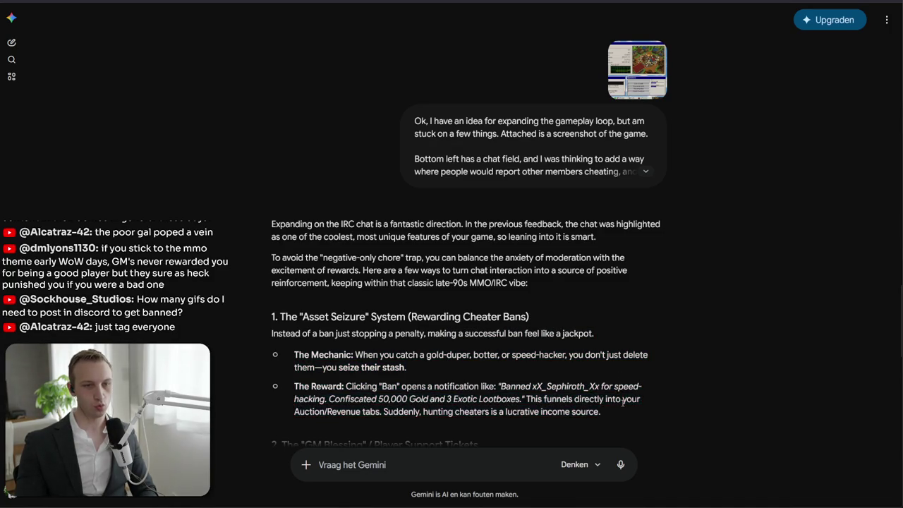
Read the Mechanic and Reward bullets of Gemini's first moderation idea
{"action": "scroll", "coordinate": [327, 208], "scroll_direction": "down", "scroll_amount": 3}
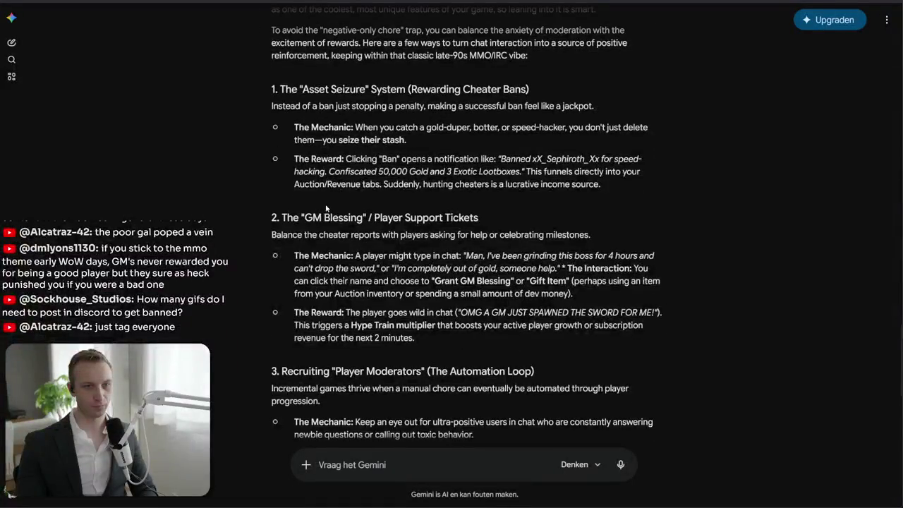
{"action": "mouse_move", "coordinate": [290, 257]}
{"action": "left_mouse_down"}
{"action": "mouse_move", "coordinate": [350, 313]}
{"action": "mouse_move", "coordinate": [608, 294]}
{"action": "left_mouse_up"}
{"action": "left_click", "coordinate": [608, 295]}
{"action": "mouse_move", "coordinate": [294, 255]}
{"action": "left_mouse_down"}
{"action": "mouse_move", "coordinate": [661, 281]}
{"action": "mouse_move", "coordinate": [664, 355]}
{"action": "left_mouse_up"}
{"action": "left_click", "coordinate": [662, 285]}
{"action": "left_click", "coordinate": [435, 346]}
{"action": "left_click_drag", "start_coordinate": [436, 345], "coordinate": [430, 287]}
{"action": "left_click", "coordinate": [429, 287]}
{"action": "mouse_move", "coordinate": [417, 139]}
{"action": "left_mouse_down"}
{"action": "mouse_move", "coordinate": [451, 194]}
{"action": "mouse_move", "coordinate": [449, 151]}
{"action": "left_mouse_up"}
{"action": "left_click", "coordinate": [463, 195]}
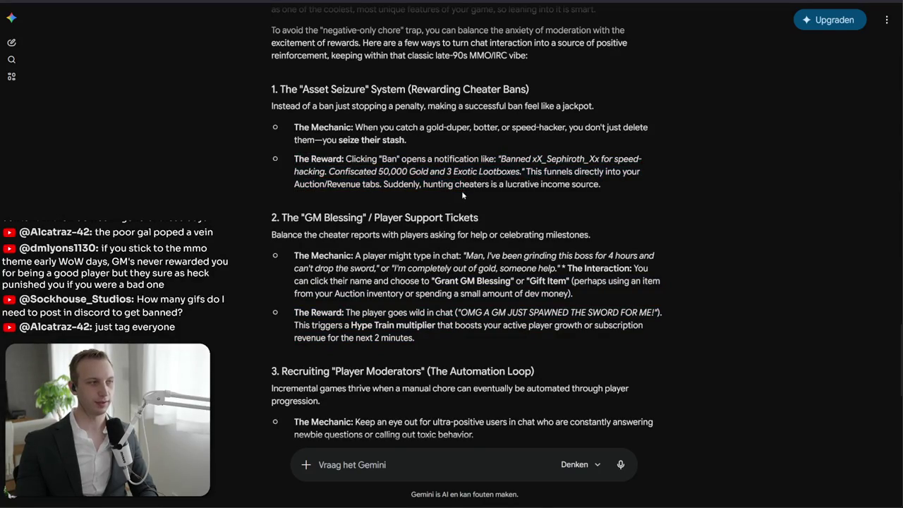
Read the Player Moderators and Chat Mod reward ideas, then return to Unity
{"action": "left_click_drag", "start_coordinate": [321, 400], "coordinate": [423, 363]}
{"action": "left_click", "coordinate": [423, 363]}
{"action": "left_click_drag", "start_coordinate": [321, 401], "coordinate": [396, 357]}
{"action": "left_click", "coordinate": [396, 357]}
{"action": "scroll", "coordinate": [396, 356], "scroll_direction": "down", "scroll_amount": 2}
{"action": "mouse_move", "coordinate": [293, 251]}
{"action": "left_mouse_down"}
{"action": "mouse_move", "coordinate": [367, 283]}
{"action": "mouse_move", "coordinate": [357, 343]}
{"action": "mouse_move", "coordinate": [525, 283]}
{"action": "mouse_move", "coordinate": [557, 322]}
{"action": "left_mouse_up"}
{"action": "mouse_move", "coordinate": [367, 334]}
{"action": "left_mouse_down"}
{"action": "mouse_move", "coordinate": [560, 328]}
{"action": "mouse_move", "coordinate": [560, 295]}
{"action": "left_mouse_up"}
{"action": "mouse_move", "coordinate": [562, 263]}
{"action": "left_mouse_down"}
{"action": "mouse_move", "coordinate": [570, 325]}
{"action": "mouse_move", "coordinate": [563, 350]}
{"action": "mouse_move", "coordinate": [561, 291]}
{"action": "mouse_move", "coordinate": [560, 334]}
{"action": "left_mouse_up"}
{"action": "left_click", "coordinate": [560, 334]}
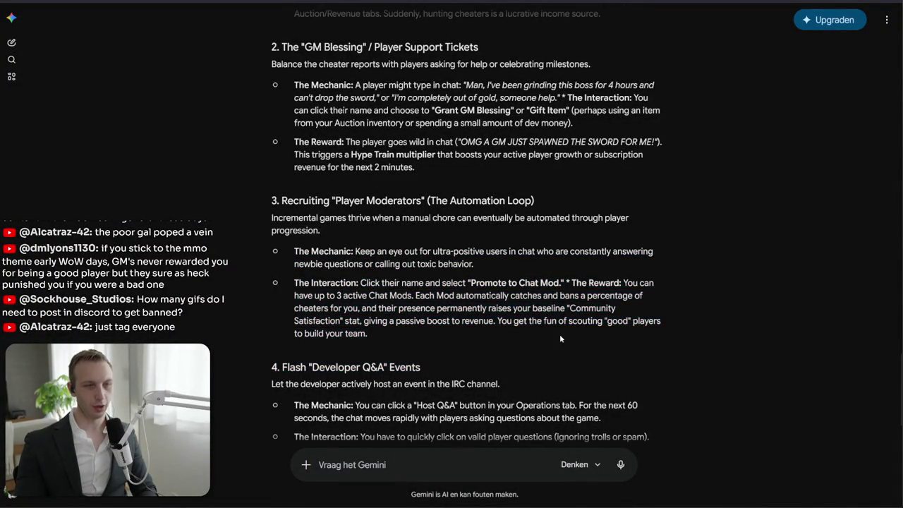
{"action": "left_click_drag", "start_coordinate": [565, 282], "coordinate": [642, 295]}
{"action": "left_click", "coordinate": [558, 325]}
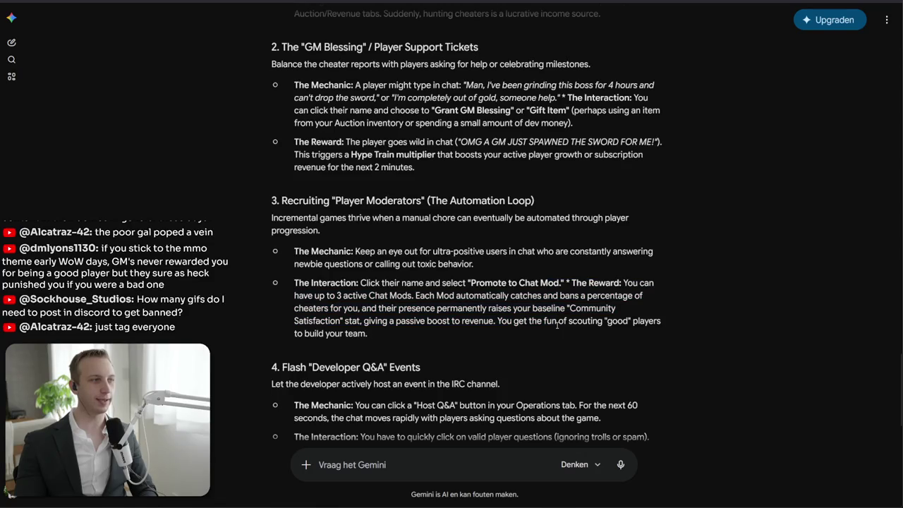
{"action": "mouse_move", "coordinate": [541, 283]}
{"action": "left_mouse_down"}
{"action": "mouse_move", "coordinate": [532, 361]}
{"action": "mouse_move", "coordinate": [548, 309]}
{"action": "left_mouse_up"}
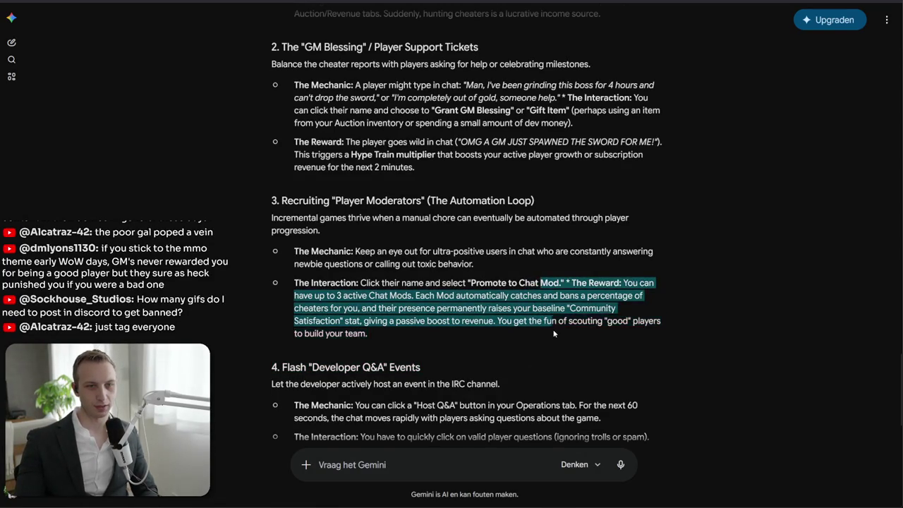
{"action": "left_click", "coordinate": [374, 283]}
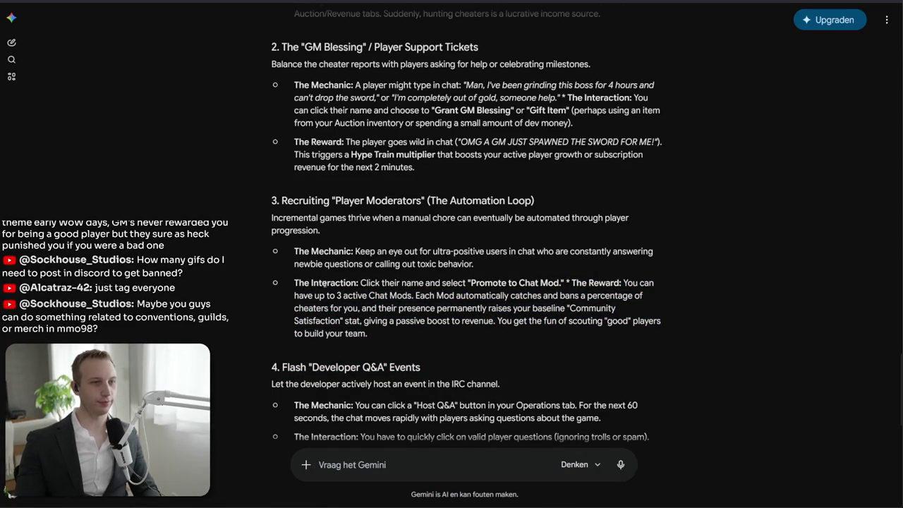
{"action": "key", "text": "alt+Tab"}
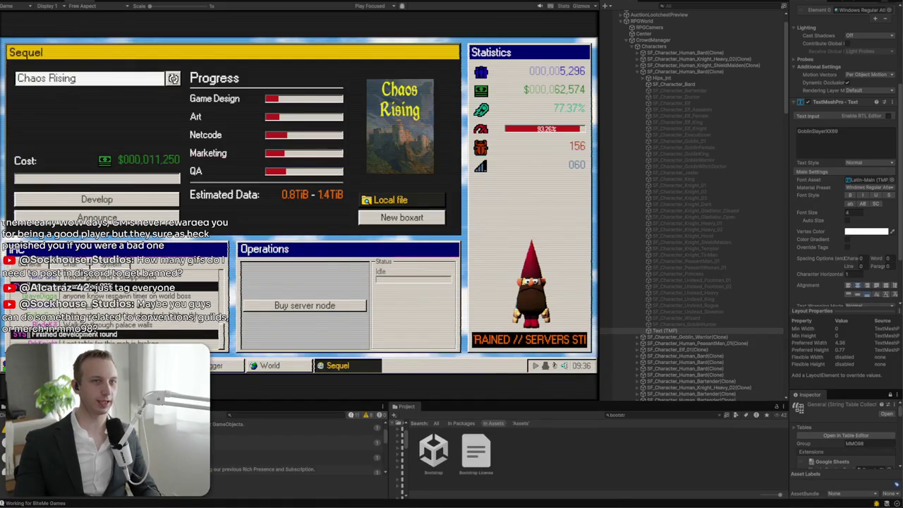
Stop Play mode and open GameScene in a flat 2D Scene view
{"action": "key", "text": "ctrl+p"}
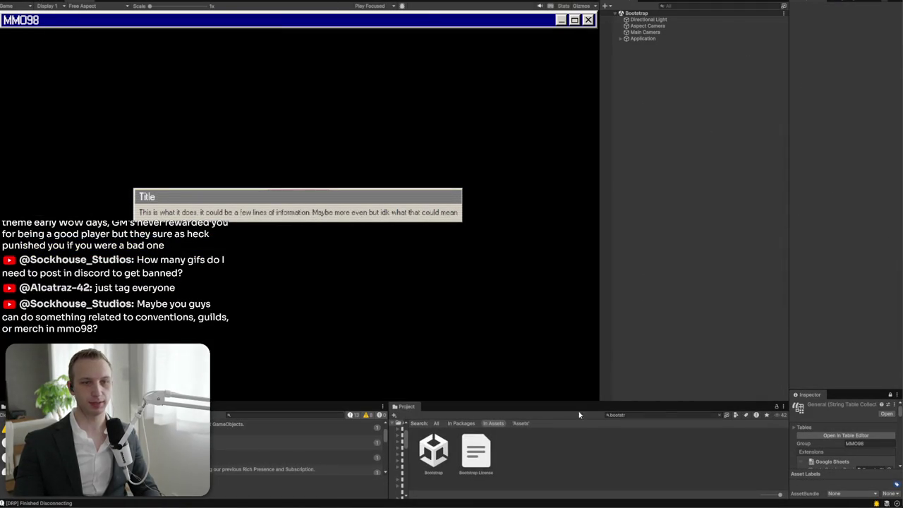
{"action": "left_click", "coordinate": [691, 415]}
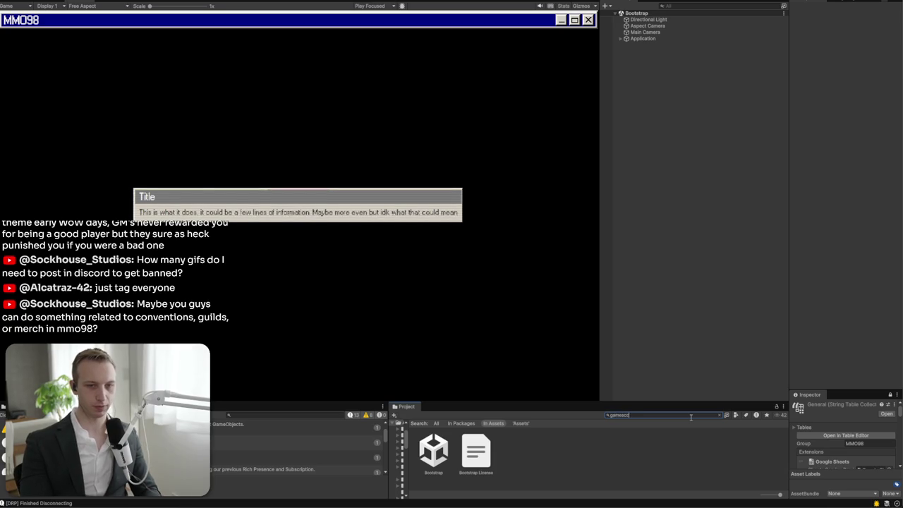
{"action": "type", "text": "gamescen"}
{"action": "left_click", "coordinate": [474, 455]}
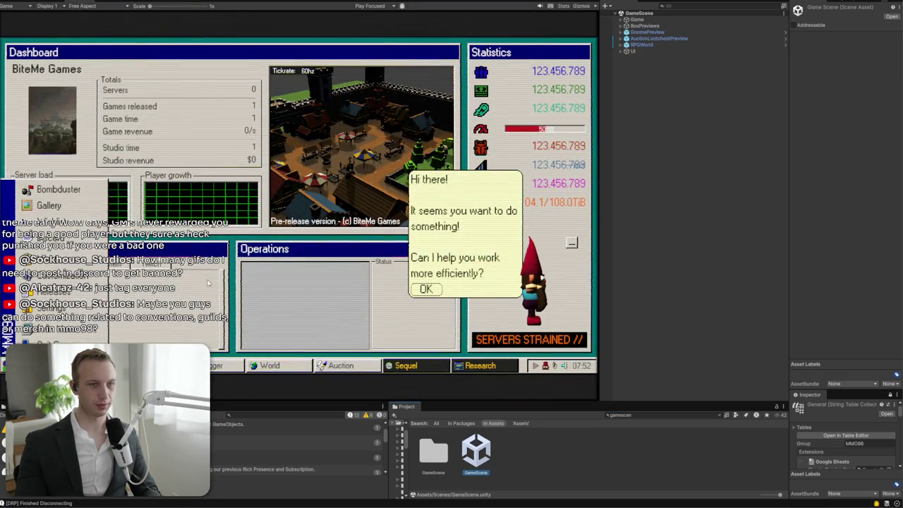
{"action": "left_click", "coordinate": [58, 3]}
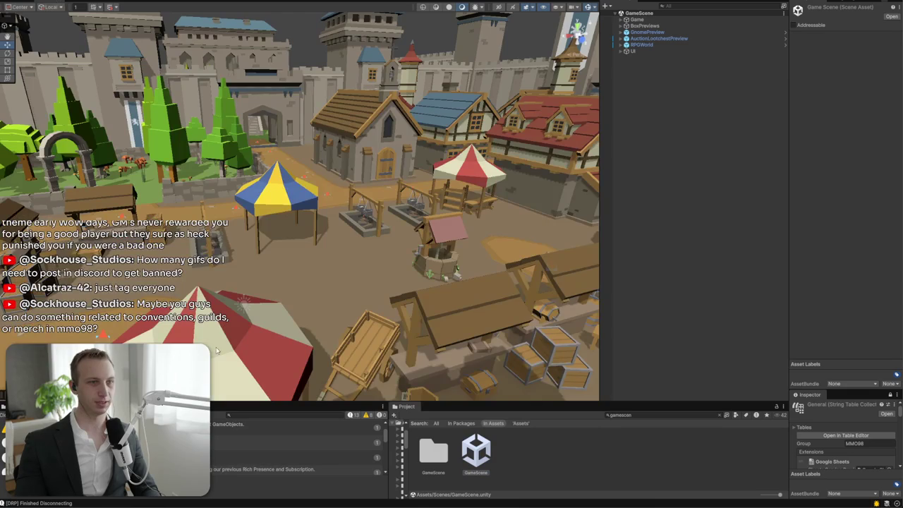
{"action": "left_click", "coordinate": [498, 7]}
Expand UI > Footer > IRC > Content in the Hierarchy and frame the IRC chat
{"action": "left_click", "coordinate": [621, 51]}
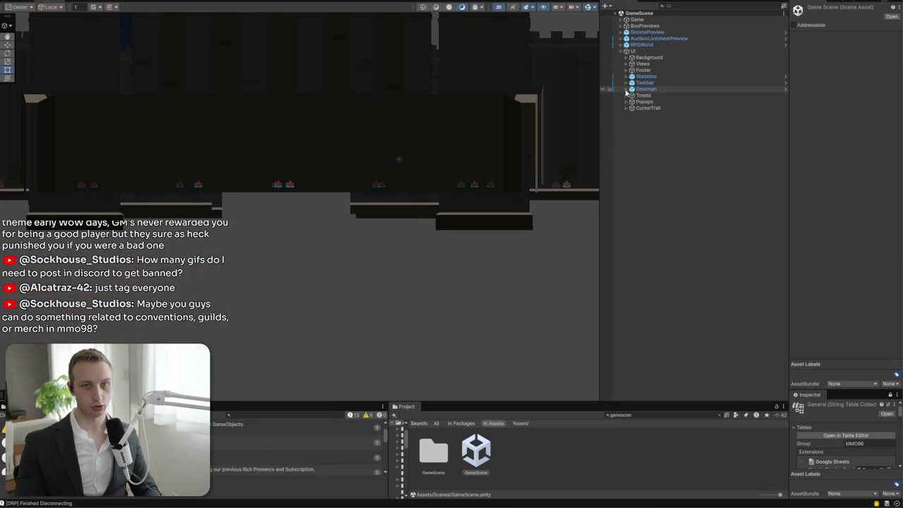
{"action": "left_click", "coordinate": [626, 95]}
{"action": "left_click", "coordinate": [626, 95]}
{"action": "left_click", "coordinate": [626, 88]}
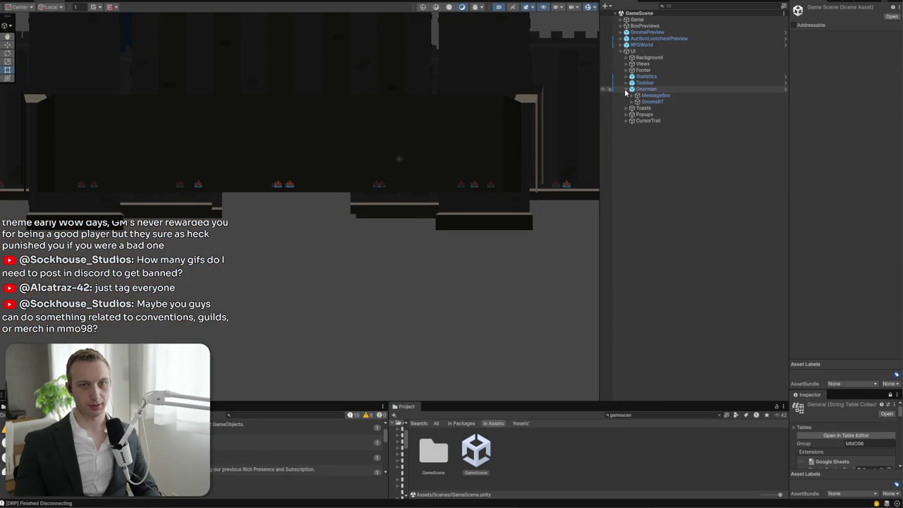
{"action": "left_click", "coordinate": [626, 88]}
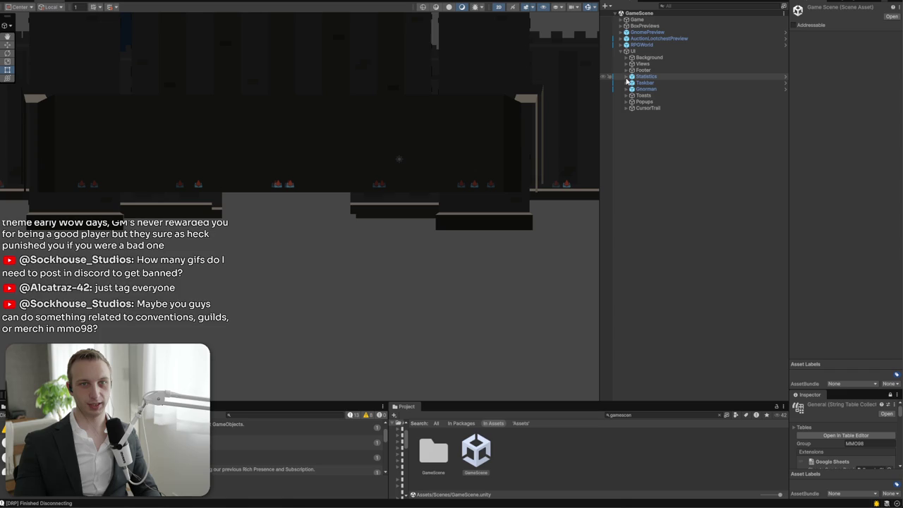
{"action": "left_click", "coordinate": [626, 70]}
{"action": "left_click", "coordinate": [626, 70]}
{"action": "left_click", "coordinate": [626, 70]}
{"action": "left_click", "coordinate": [646, 76]}
{"action": "double_click", "coordinate": [646, 78]}
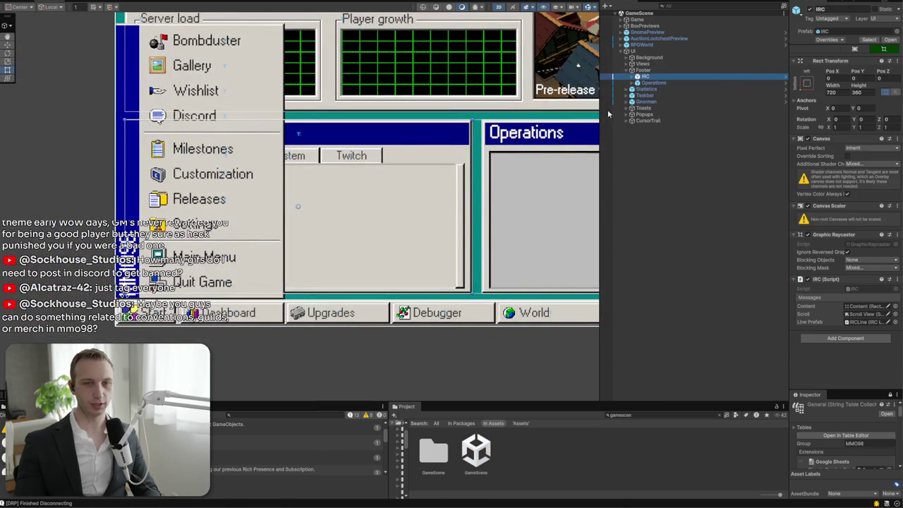
{"action": "right_click", "coordinate": [667, 75]}
{"action": "left_click", "coordinate": [637, 77]}
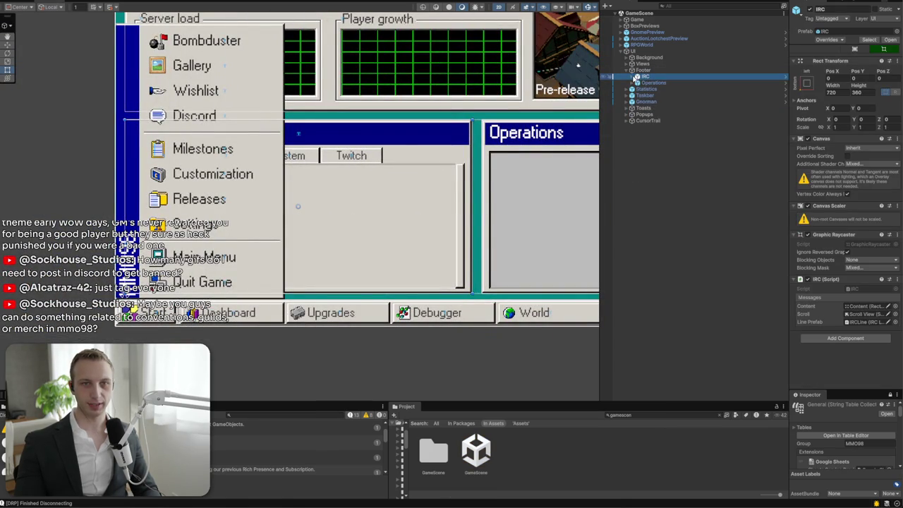
{"action": "left_click", "coordinate": [633, 76]}
{"action": "left_click", "coordinate": [638, 83]}
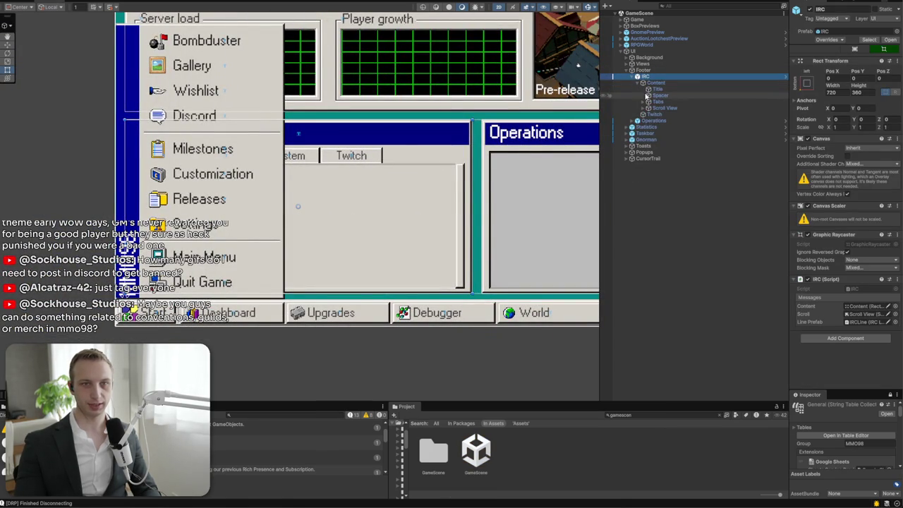
{"action": "left_click", "coordinate": [901, 41]}
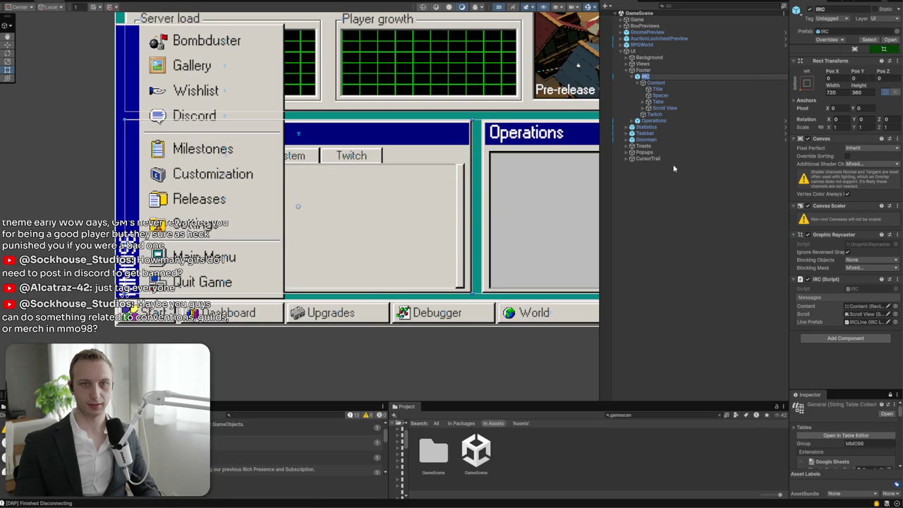
{"action": "left_click", "coordinate": [667, 78]}
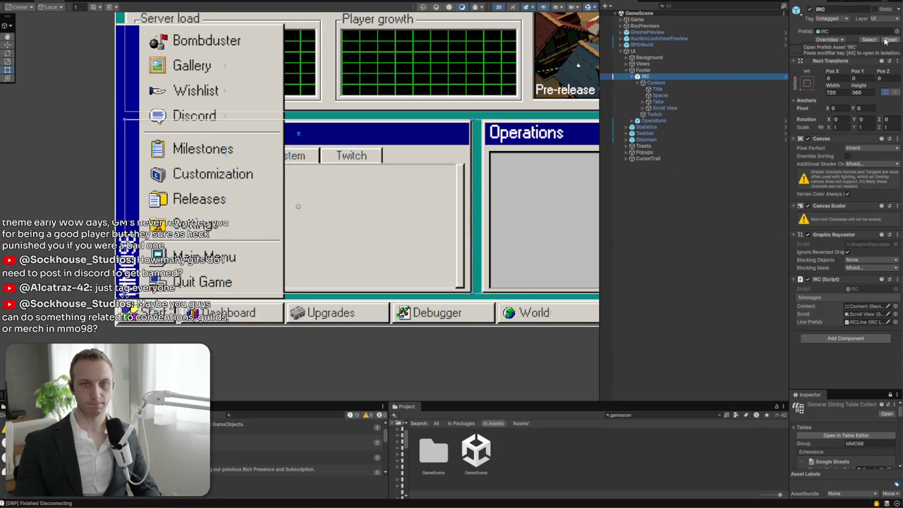
Search the Project for 'ircline' and open the IRCLine prefab
{"action": "left_click", "coordinate": [667, 416]}
{"action": "type", "text": "ircline"}
{"action": "key", "text": "Down"}
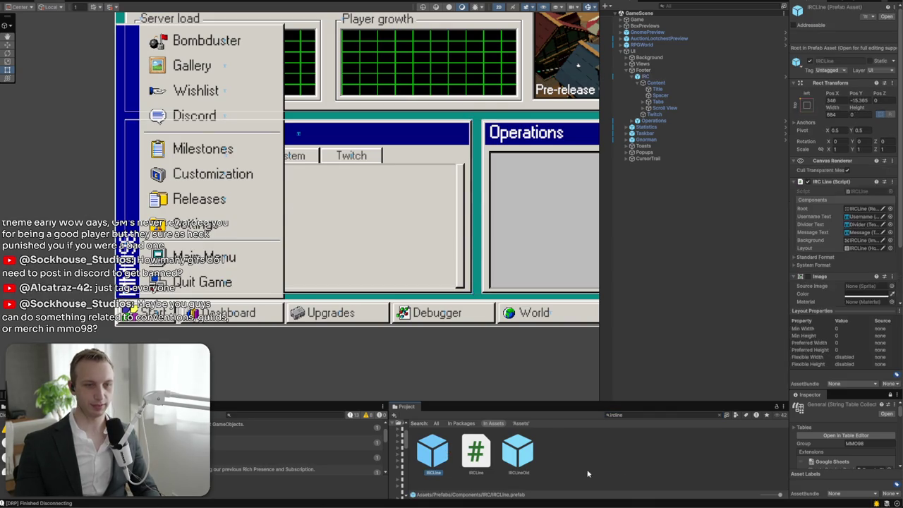
{"action": "key", "text": "Return"}
Add a UI Image child under the IRCLine prefab root
{"action": "right_click", "coordinate": [716, 64]}
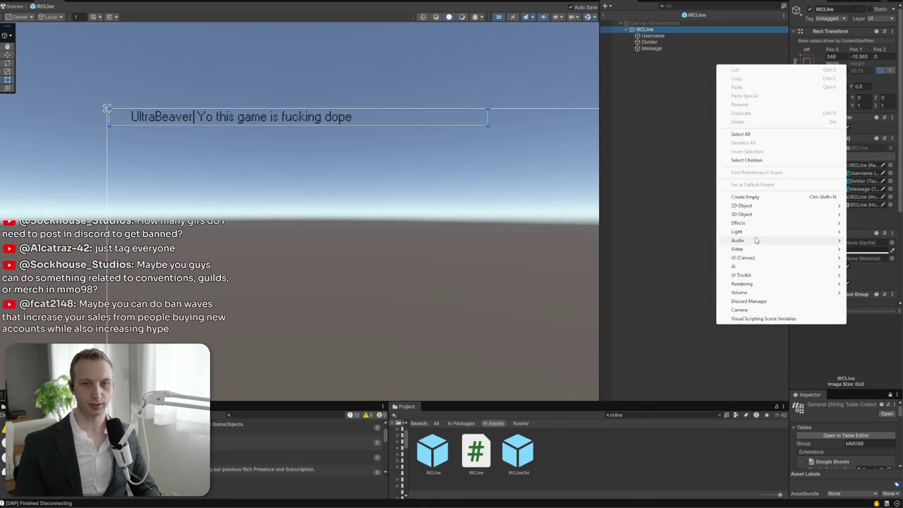
{"action": "mouse_move", "coordinate": [749, 232]}
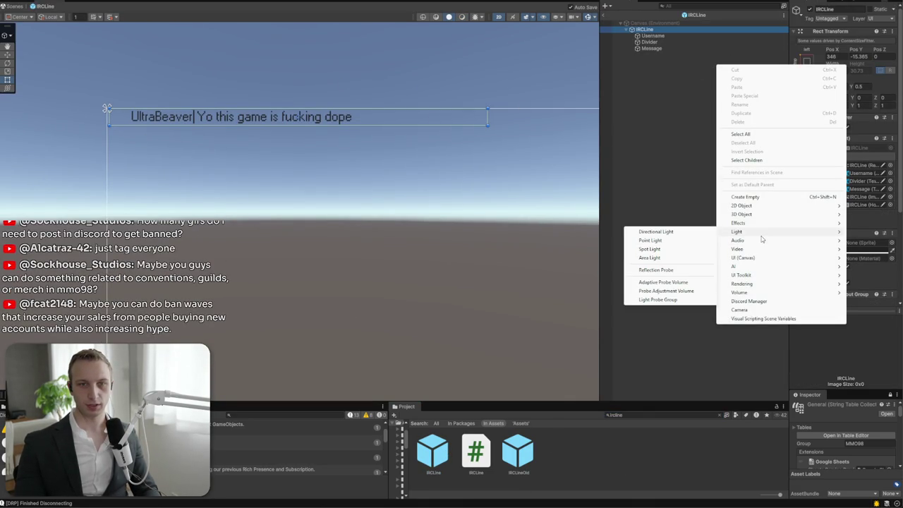
{"action": "mouse_move", "coordinate": [748, 258]}
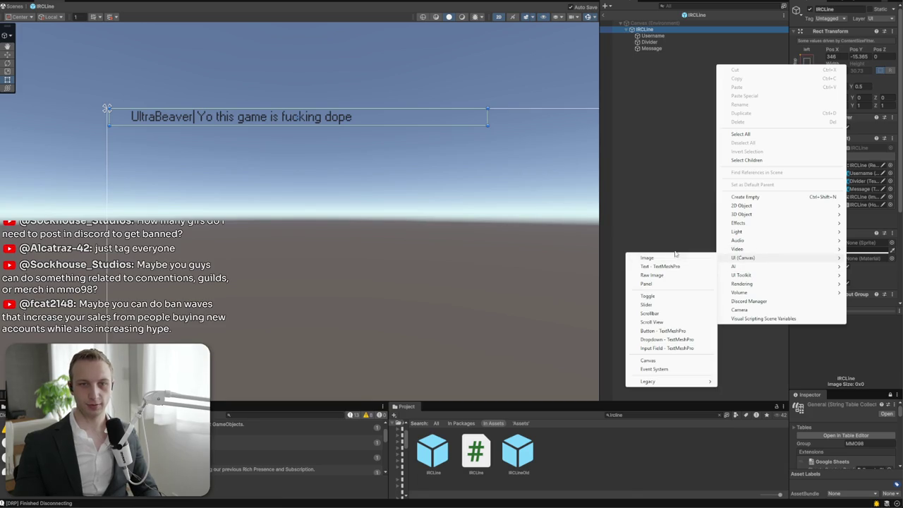
{"action": "left_click", "coordinate": [648, 259]}
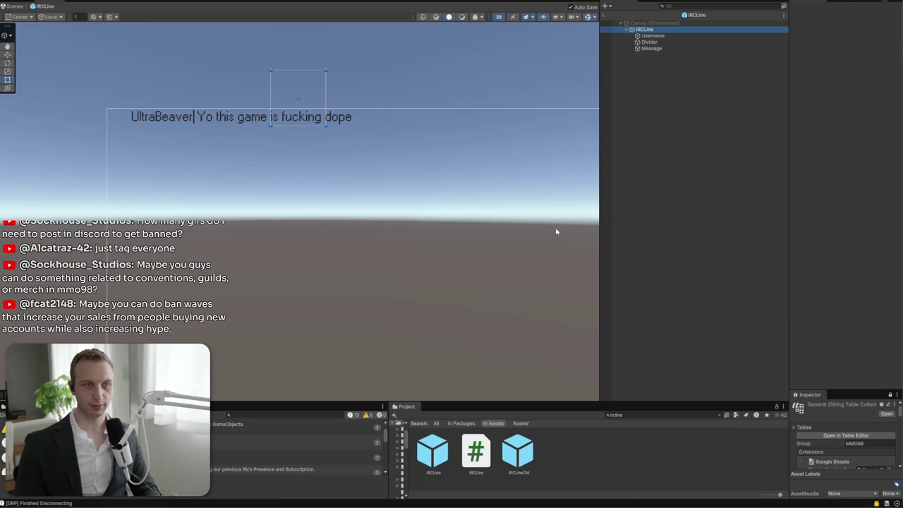
{"action": "left_click", "coordinate": [653, 56]}
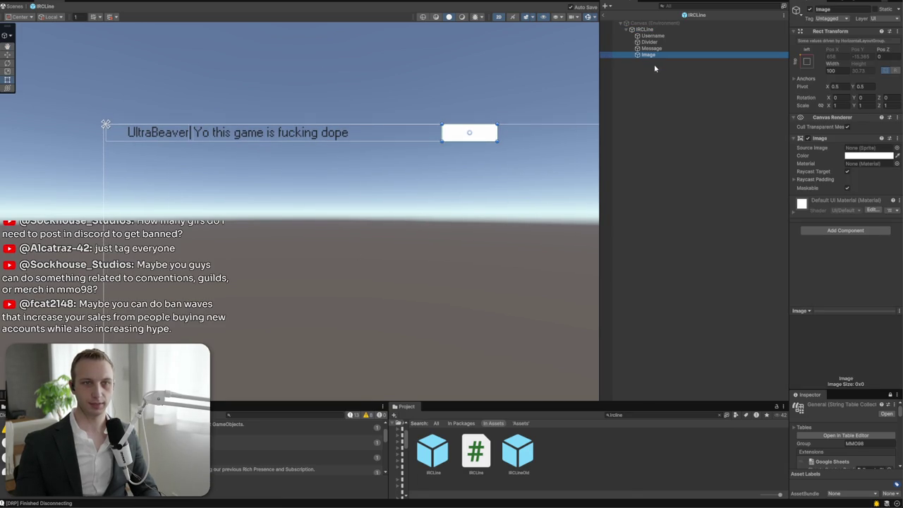
Give the Image a Layout Element with Ignore Layout and drag it left over the chat text
{"action": "left_click", "coordinate": [837, 231]}
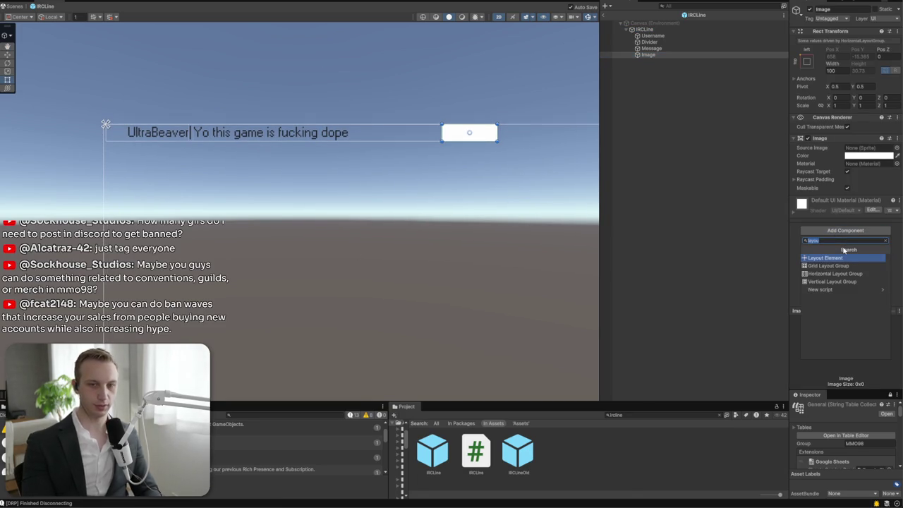
{"action": "left_click", "coordinate": [842, 247]}
{"action": "left_click", "coordinate": [848, 208]}
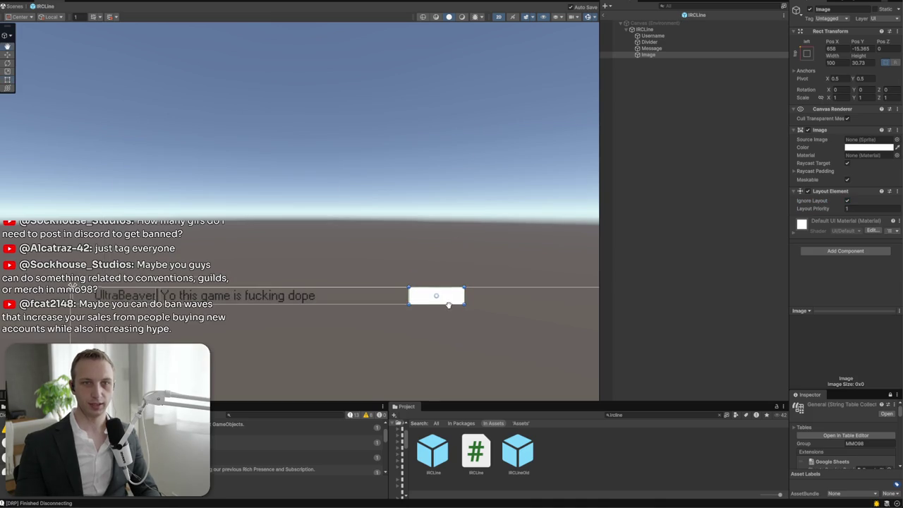
{"action": "mouse_move", "coordinate": [447, 291]}
{"action": "left_mouse_down"}
{"action": "mouse_move", "coordinate": [232, 247]}
{"action": "mouse_move", "coordinate": [285, 285]}
{"action": "left_mouse_up"}
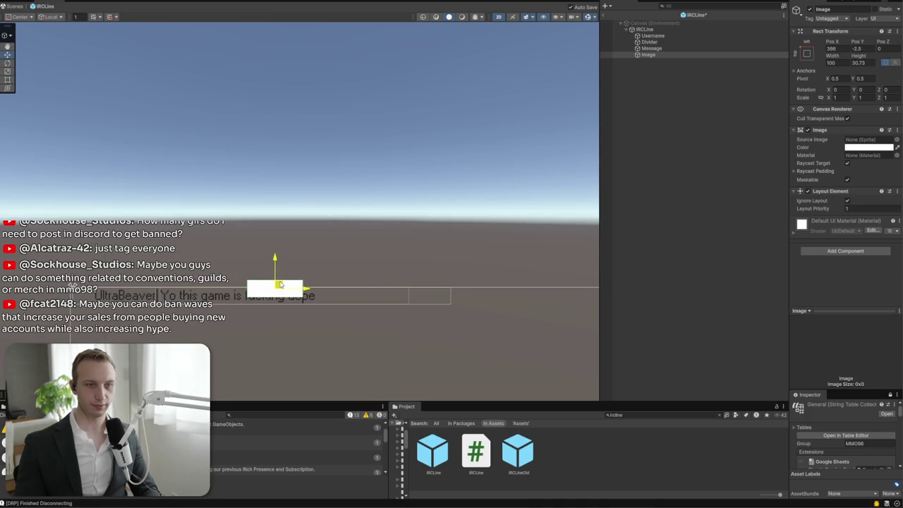
{"action": "left_click", "coordinate": [658, 56]}
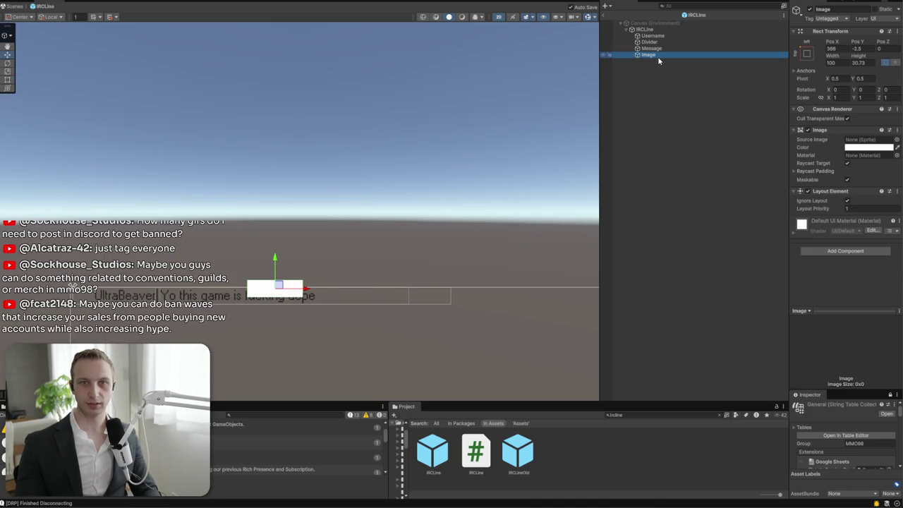
{"action": "mouse_move", "coordinate": [282, 290]}
{"action": "left_mouse_down"}
{"action": "mouse_move", "coordinate": [196, 290]}
{"action": "mouse_move", "coordinate": [247, 194]}
{"action": "mouse_move", "coordinate": [238, 179]}
{"action": "mouse_move", "coordinate": [264, 181]}
{"action": "mouse_move", "coordinate": [259, 186]}
{"action": "left_mouse_up"}
{"action": "key", "text": "t"}
Keep the Image white and assign the Windows_Button sprite as its Source Image
{"action": "left_click_drag", "start_coordinate": [647, 55], "coordinate": [651, 52]}
{"action": "right_click", "coordinate": [652, 55]}
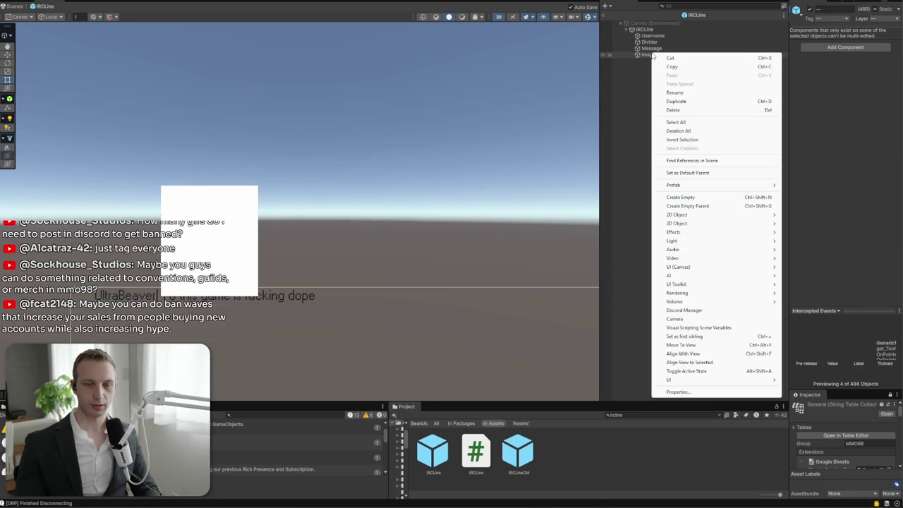
{"action": "left_click", "coordinate": [855, 50]}
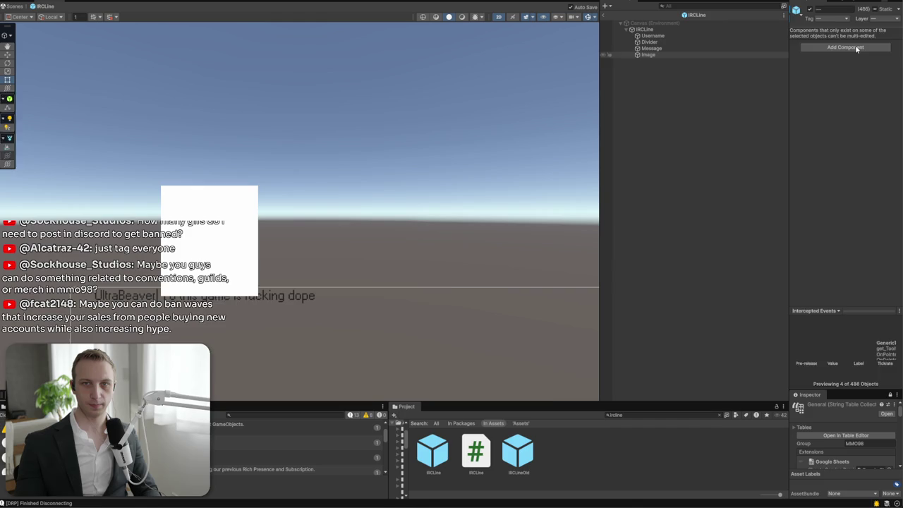
{"action": "key", "text": "Return"}
{"action": "left_click", "coordinate": [897, 146]}
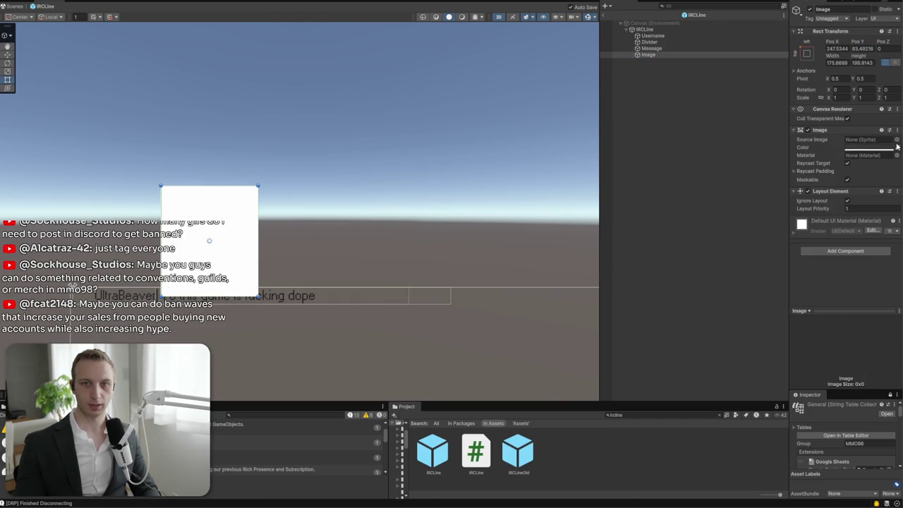
{"action": "left_click", "coordinate": [897, 145]}
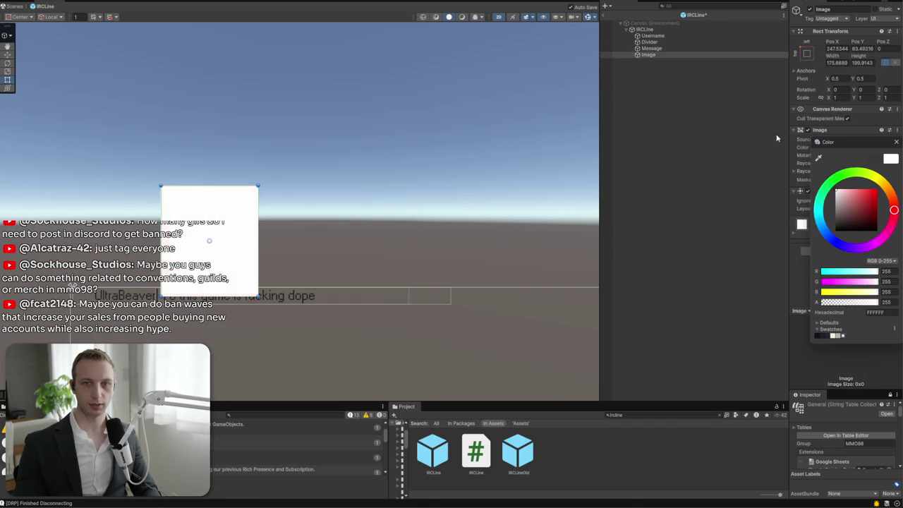
{"action": "left_click", "coordinate": [897, 143]}
{"action": "left_click", "coordinate": [897, 141]}
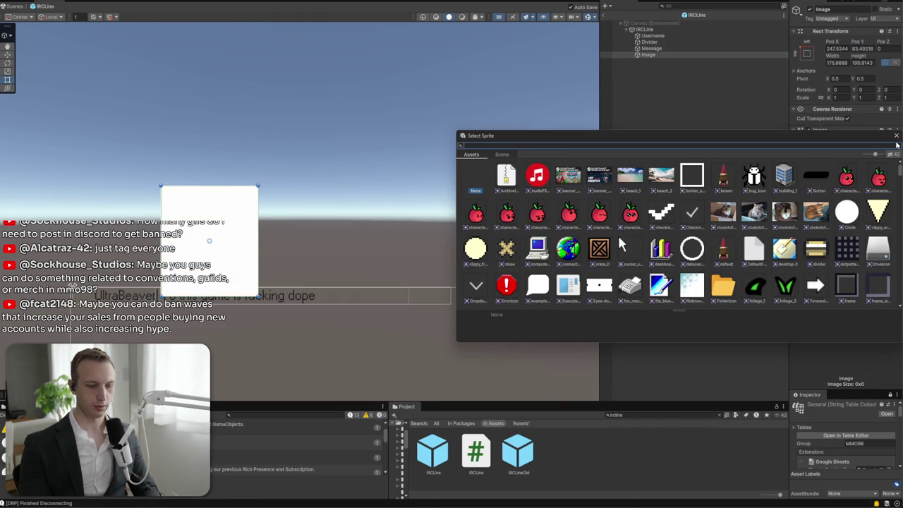
{"action": "type", "text": "button"}
{"action": "double_click", "coordinate": [547, 178]}
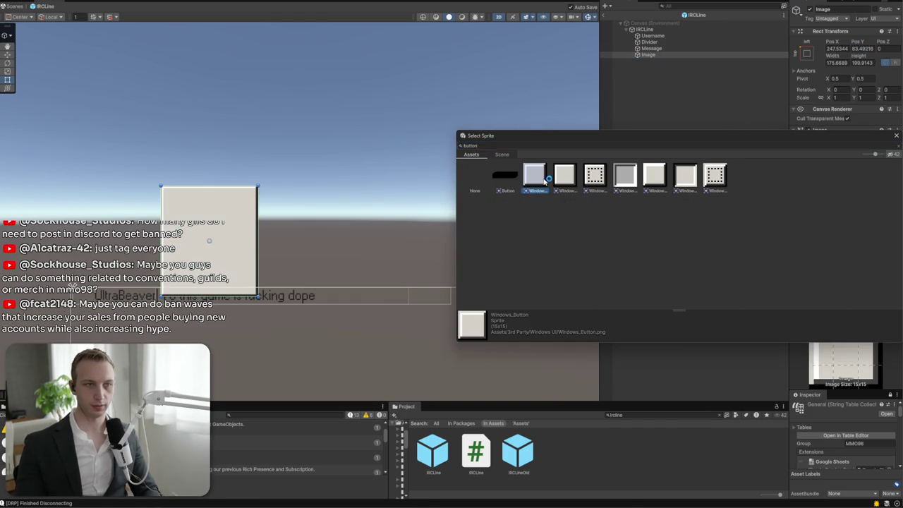
{"action": "left_click", "coordinate": [650, 56]}
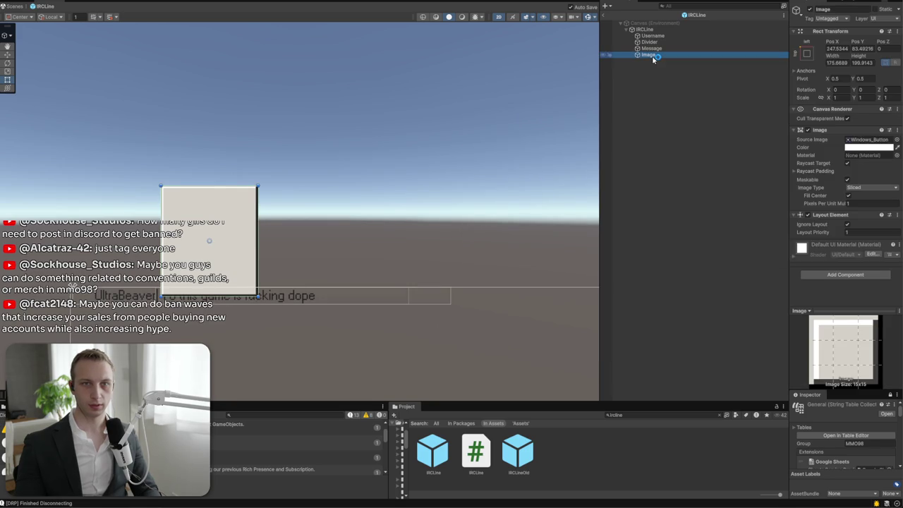
Rename the Image to PlayerDetails
{"action": "double_click", "coordinate": [824, 9]}
{"action": "type", "text": "Player"}
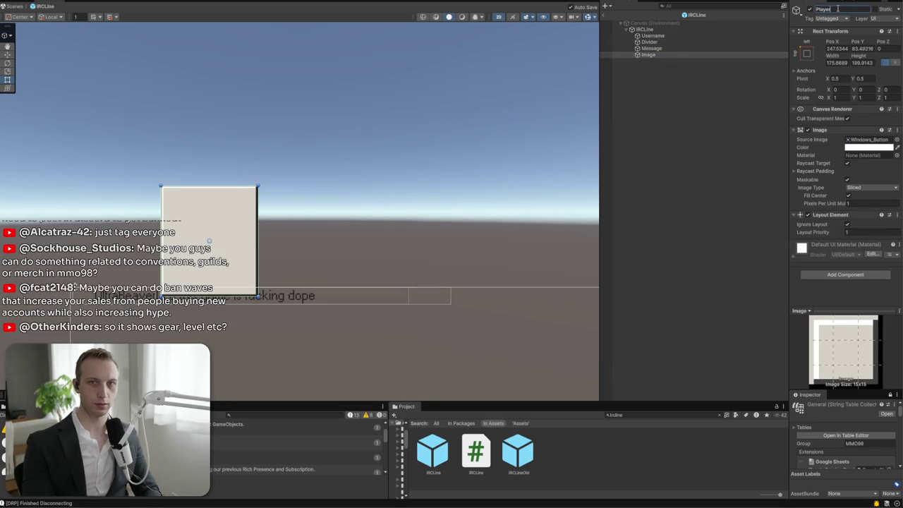
{"action": "type", "text": "Details"}
{"action": "left_click", "coordinate": [665, 57]}
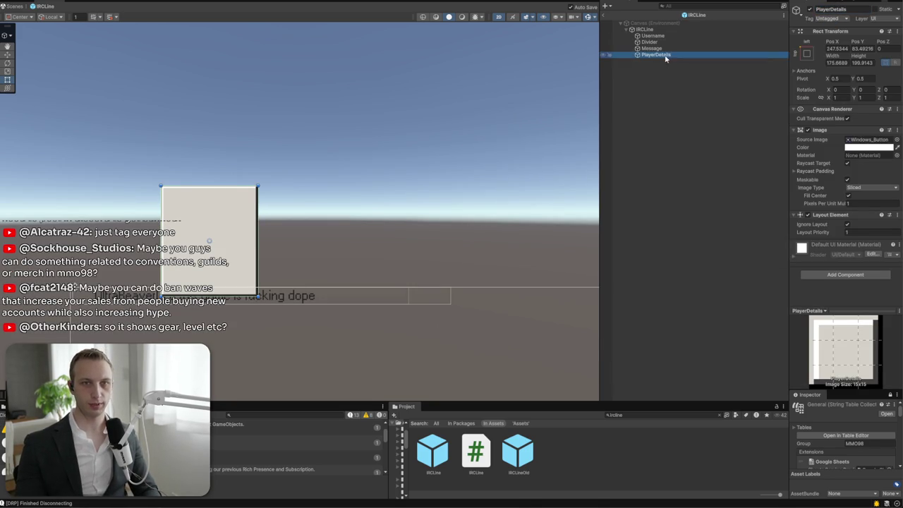
Add a child Image named Name under PlayerDetails
{"action": "right_click", "coordinate": [665, 58]}
{"action": "mouse_move", "coordinate": [706, 272]}
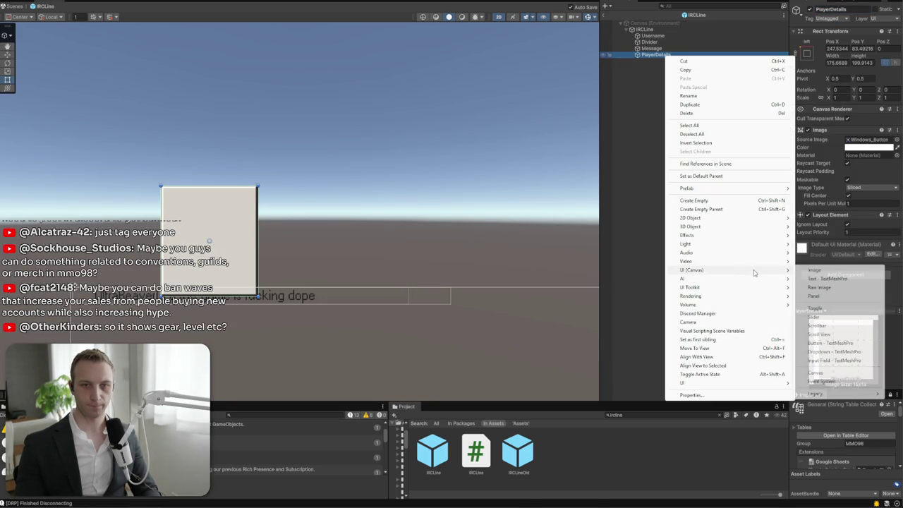
{"action": "left_click", "coordinate": [810, 272]}
{"action": "type", "text": "IName"}
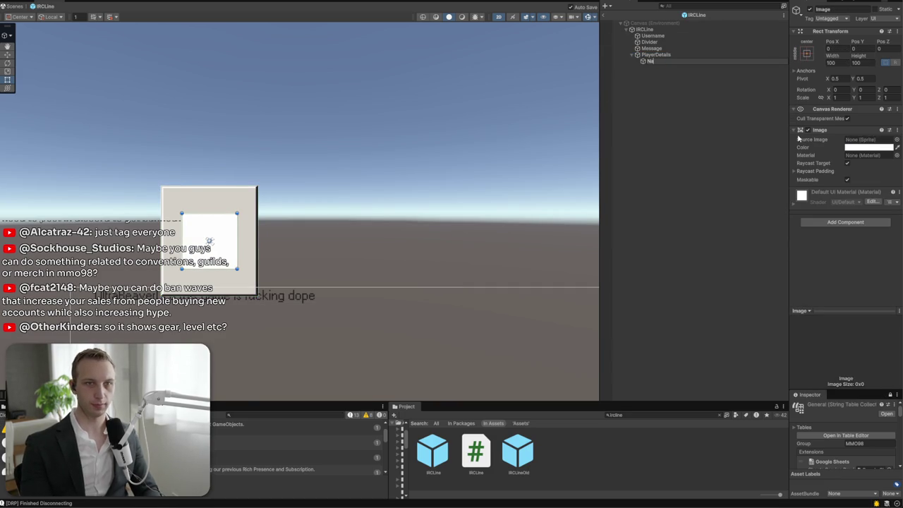
{"action": "key", "text": "Return"}
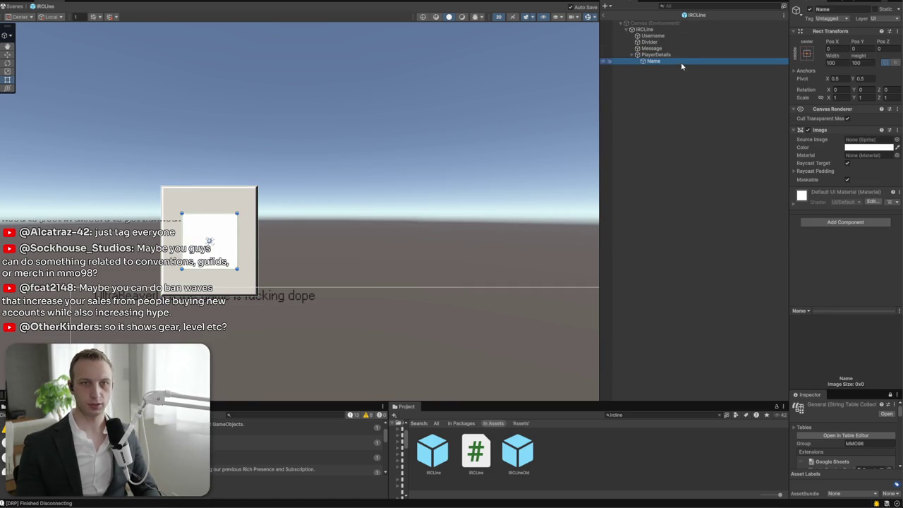
{"action": "left_click", "coordinate": [660, 55]}
Add a top-stretched TextMeshPro label reading UltraBeaver under PlayerDetails
{"action": "right_click", "coordinate": [660, 54]}
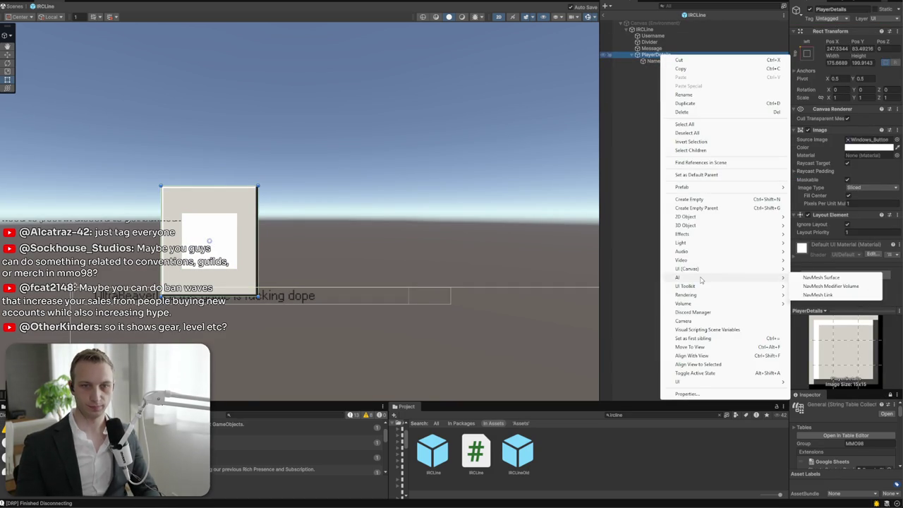
{"action": "mouse_move", "coordinate": [705, 271]}
{"action": "left_click", "coordinate": [829, 278]}
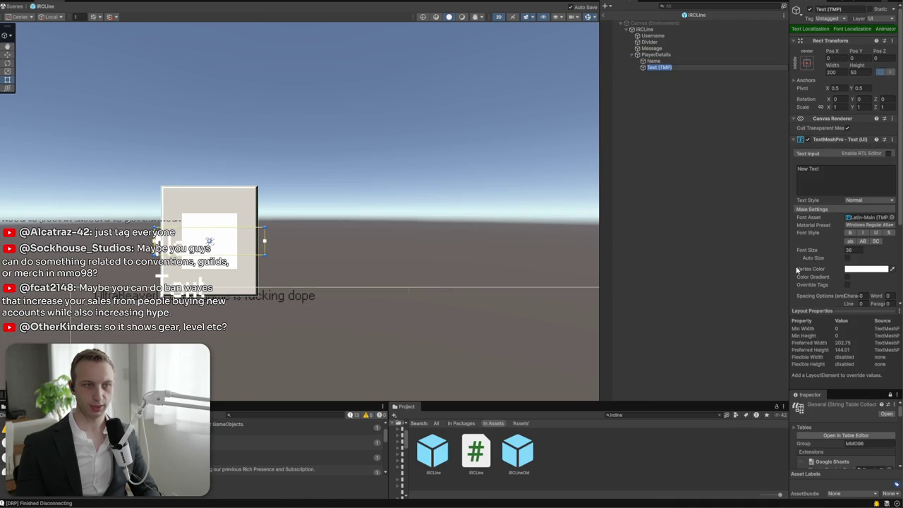
{"action": "left_click", "coordinate": [806, 63]}
{"action": "left_click", "coordinate": [892, 126], "text": "alt"}
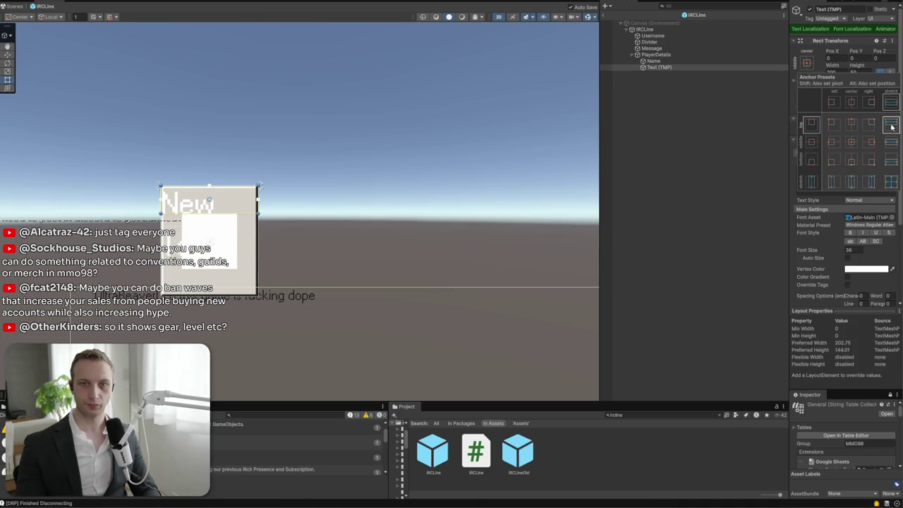
{"action": "type", "text": "12"}
{"action": "left_click", "coordinate": [847, 170]}
{"action": "type", "text": "Us"}
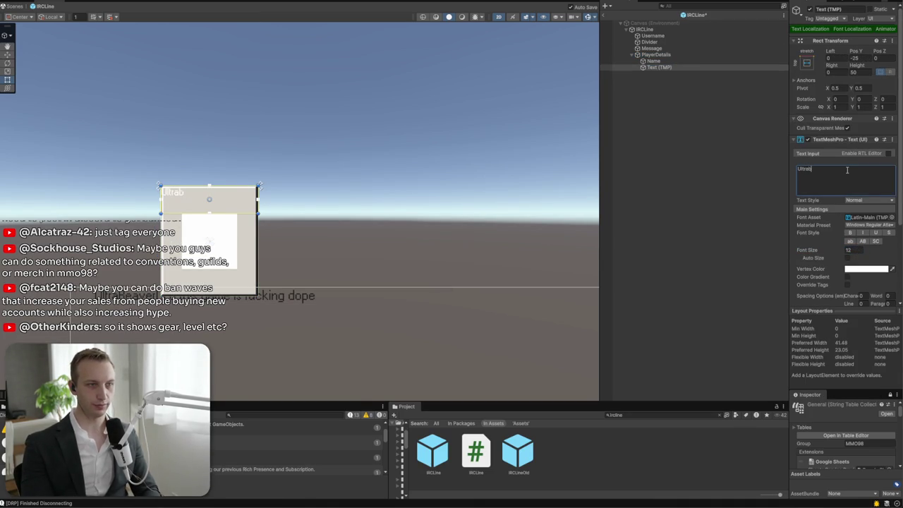
{"action": "type", "text": "Beaver"}
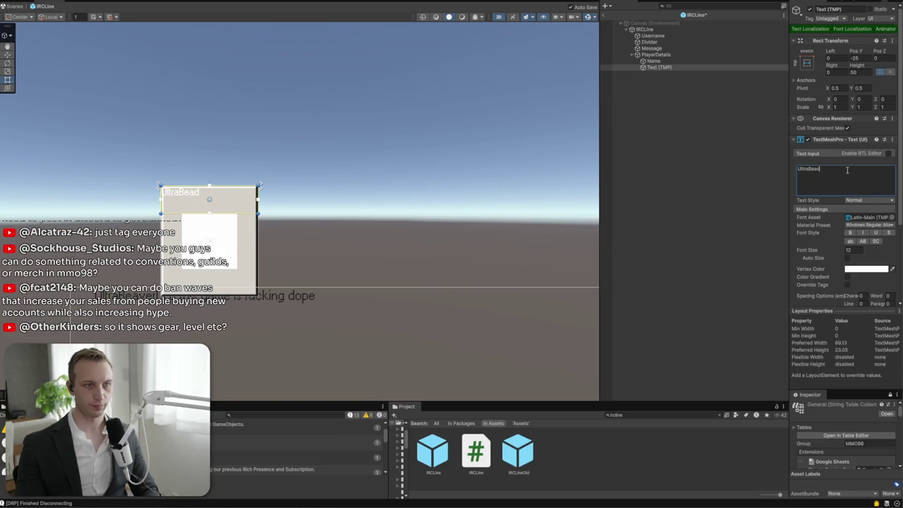
{"action": "double_click", "coordinate": [848, 170]}
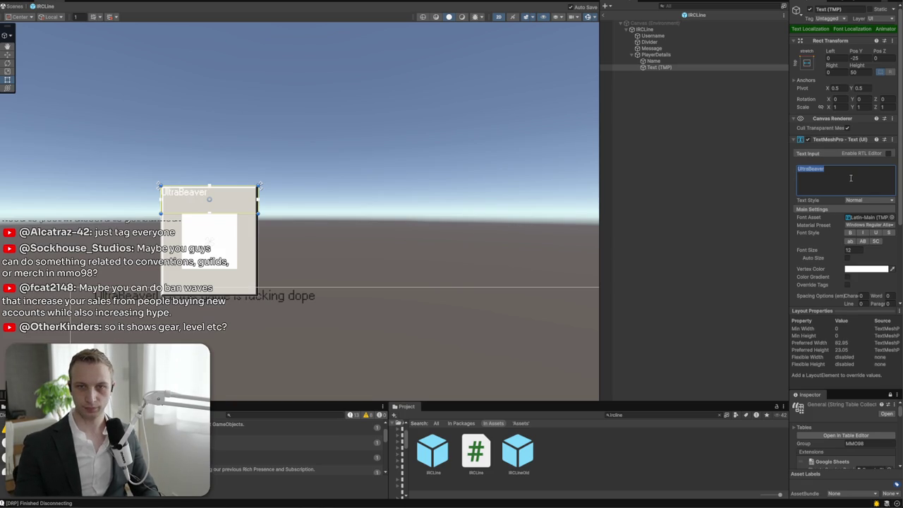
Vertically centre the label with font size 15, Left/Right 4, Height 25, Pos Y -15
{"action": "scroll", "coordinate": [852, 250], "scroll_direction": "down", "scroll_amount": 3}
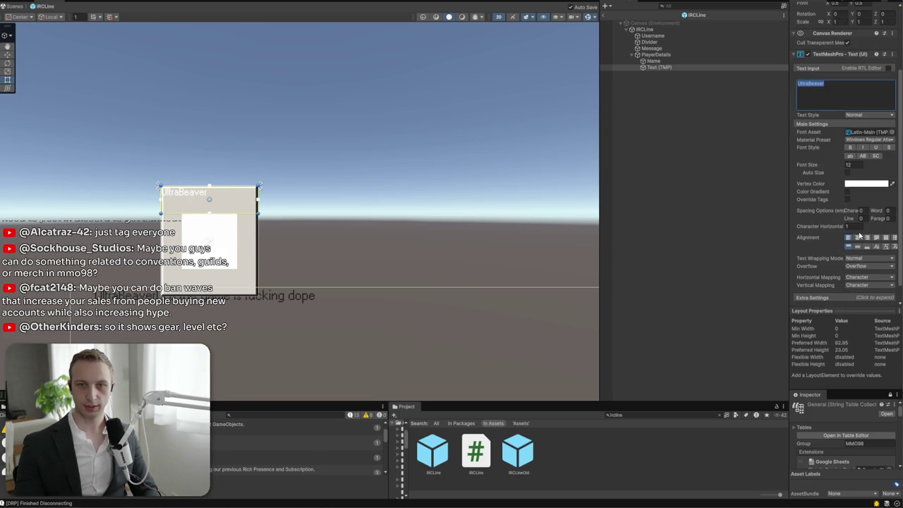
{"action": "left_click", "coordinate": [857, 237]}
{"action": "left_click", "coordinate": [848, 237]}
{"action": "left_click", "coordinate": [858, 246]}
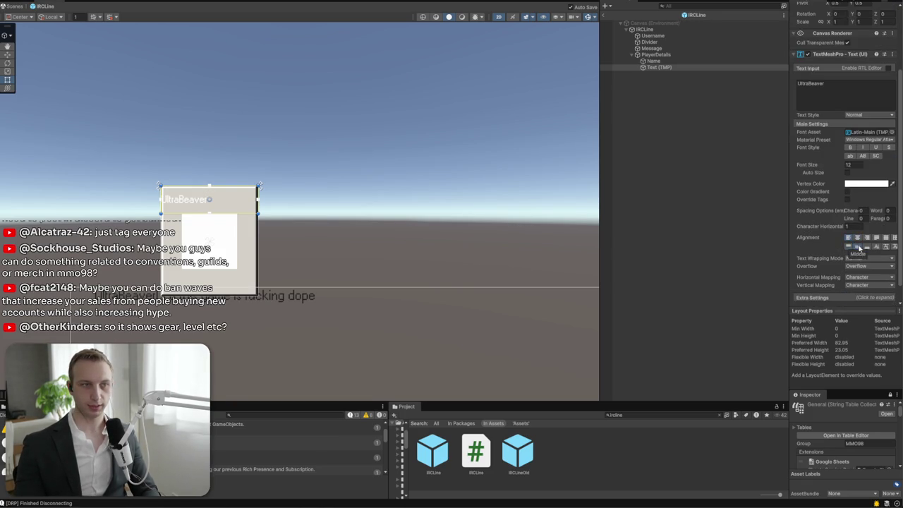
{"action": "scroll", "coordinate": [862, 72], "scroll_direction": "up", "scroll_amount": 3}
{"action": "left_click", "coordinate": [854, 250]}
{"action": "type", "text": "15"}
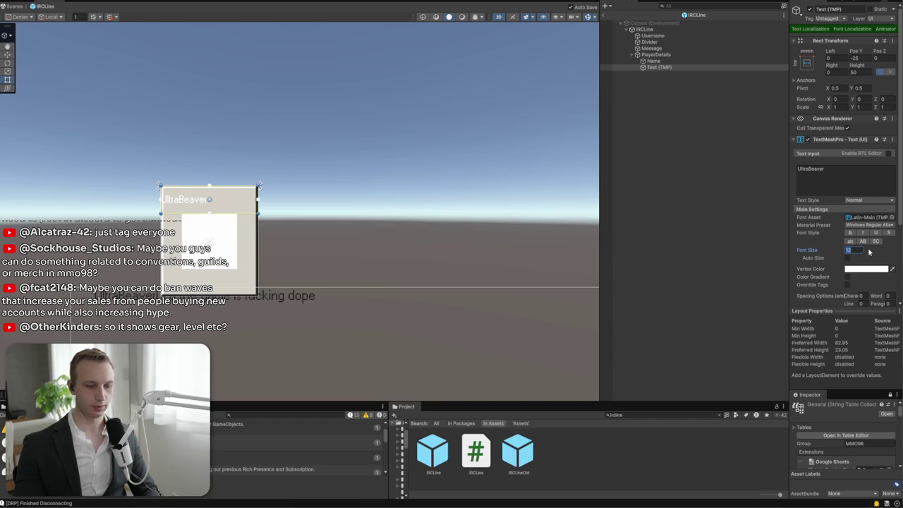
{"action": "left_click", "coordinate": [830, 59]}
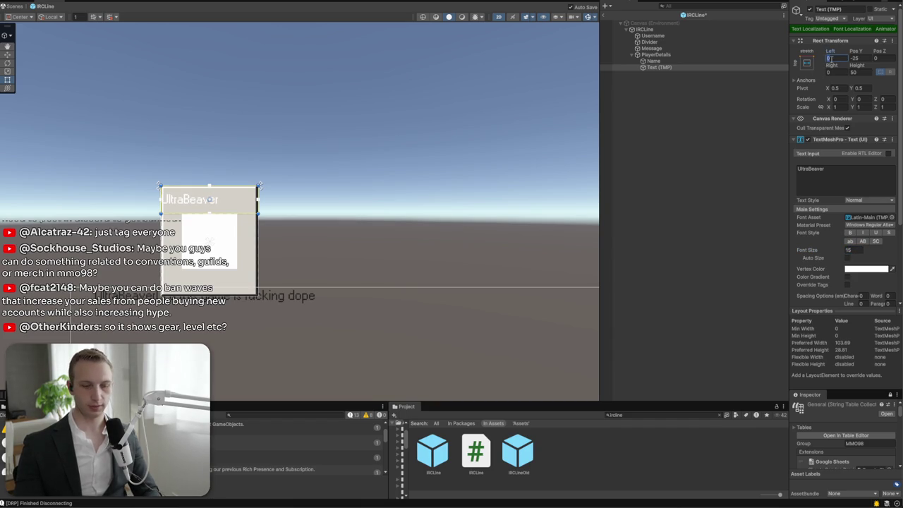
{"action": "type", "text": "4"}
{"action": "left_click", "coordinate": [830, 72]}
{"action": "type", "text": "4"}
{"action": "left_click", "coordinate": [863, 73]}
{"action": "type", "text": "25"}
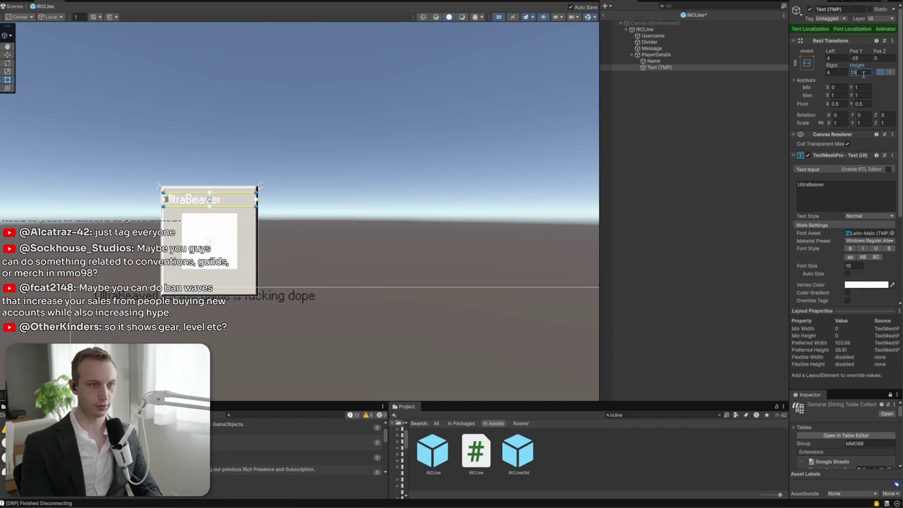
{"action": "left_click", "coordinate": [808, 63]}
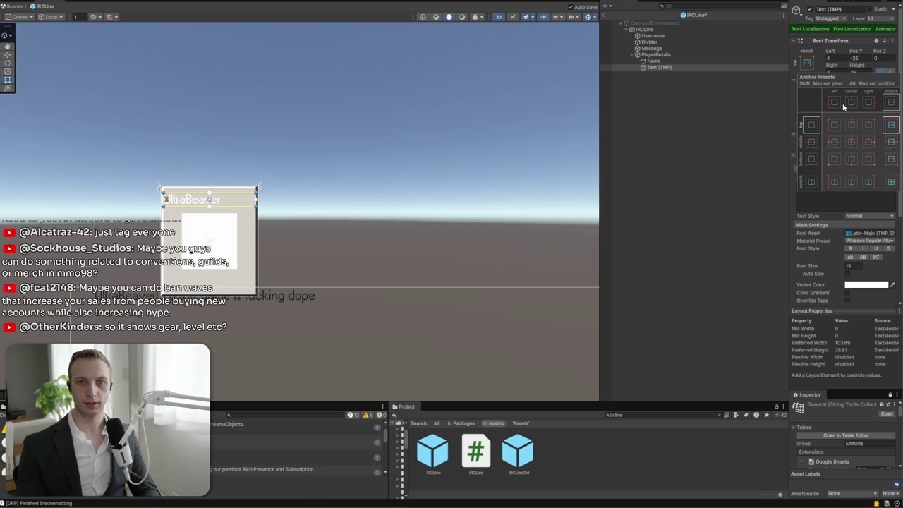
{"action": "left_click", "coordinate": [865, 58]}
{"action": "type", "text": "-15"}
Drag the white Name image lower inside the PlayerDetails panel
{"action": "scroll", "coordinate": [209, 234], "scroll_direction": "up", "scroll_amount": 3}
{"action": "mouse_move", "coordinate": [209, 234]}
{"action": "left_mouse_down"}
{"action": "mouse_move", "coordinate": [474, 197]}
{"action": "mouse_move", "coordinate": [310, 217]}
{"action": "left_mouse_up"}
{"action": "left_click", "coordinate": [310, 218]}
{"action": "left_click", "coordinate": [374, 117]}
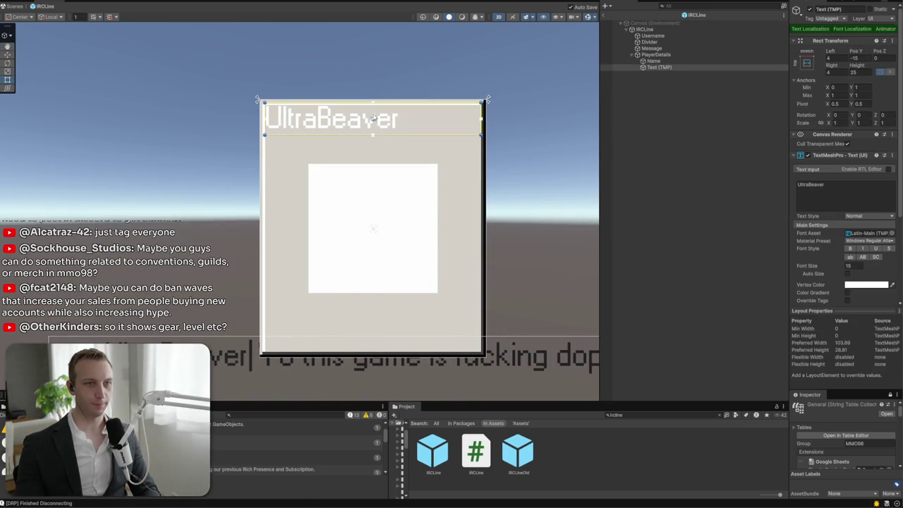
{"action": "left_click", "coordinate": [377, 216]}
{"action": "mouse_move", "coordinate": [376, 231]}
{"action": "left_mouse_down"}
{"action": "mouse_move", "coordinate": [375, 207]}
{"action": "mouse_move", "coordinate": [374, 288]}
{"action": "left_mouse_up"}
{"action": "left_click", "coordinate": [660, 67]}
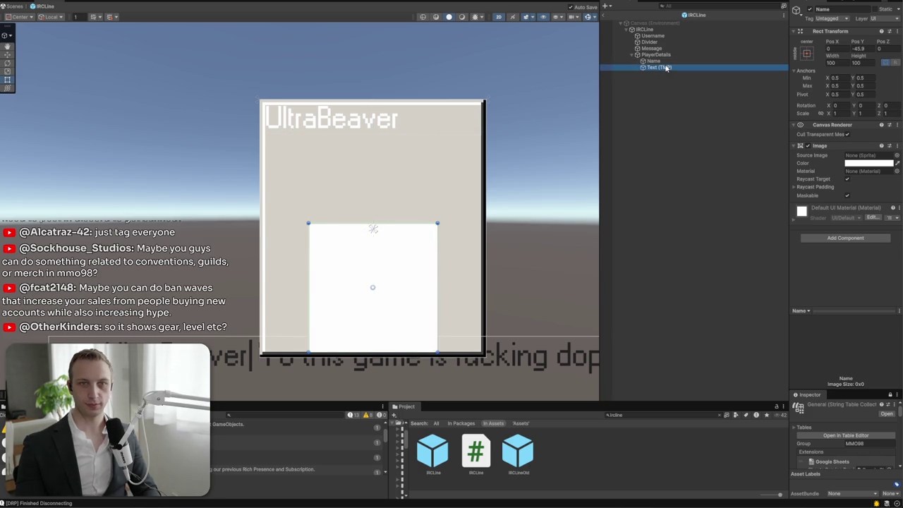
{"action": "left_click_drag", "start_coordinate": [660, 67], "coordinate": [662, 61]}
{"action": "left_click", "coordinate": [657, 55]}
{"action": "right_click", "coordinate": [664, 54]}
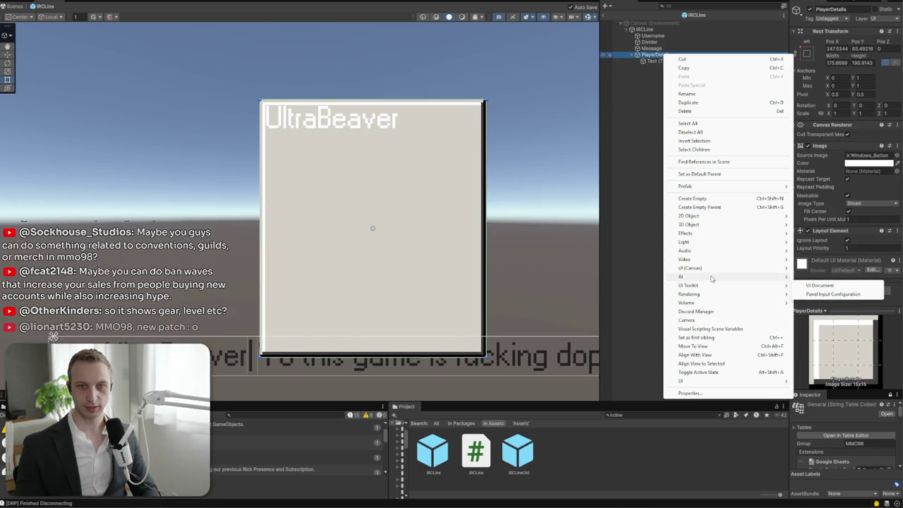
{"action": "mouse_move", "coordinate": [713, 269]}
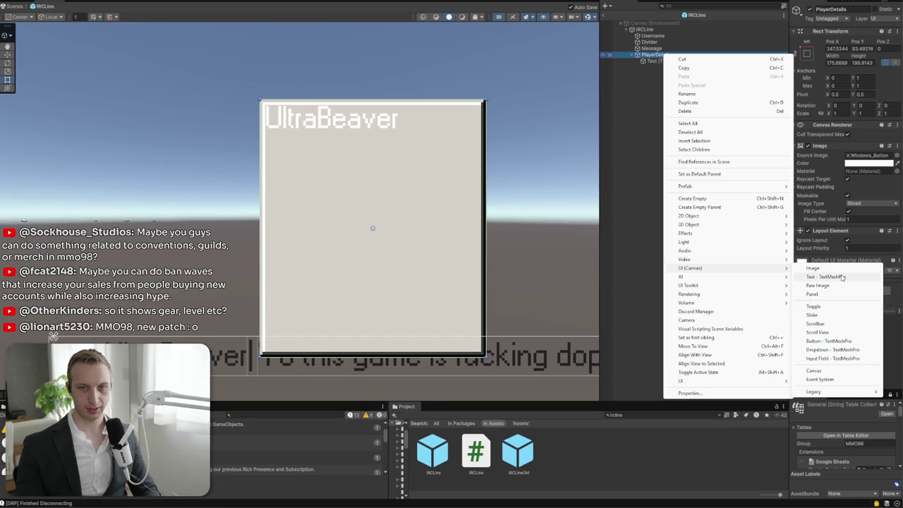
{"action": "left_click", "coordinate": [813, 268]}
{"action": "key", "text": "ctrl+z"}
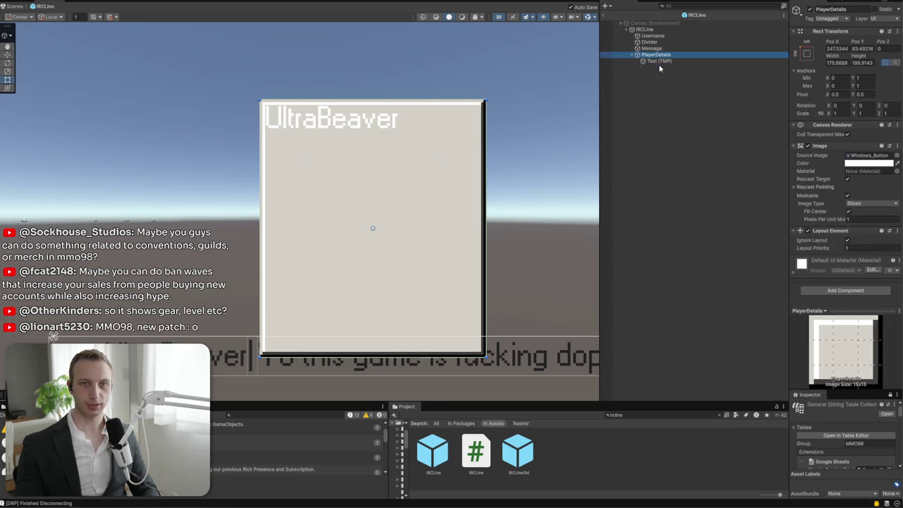
{"action": "right_click", "coordinate": [662, 56]}
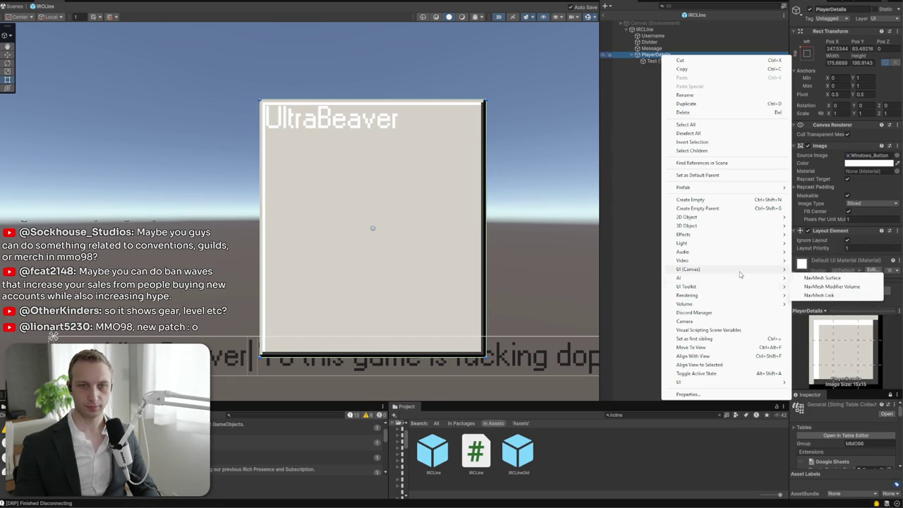
{"action": "mouse_move", "coordinate": [741, 270]}
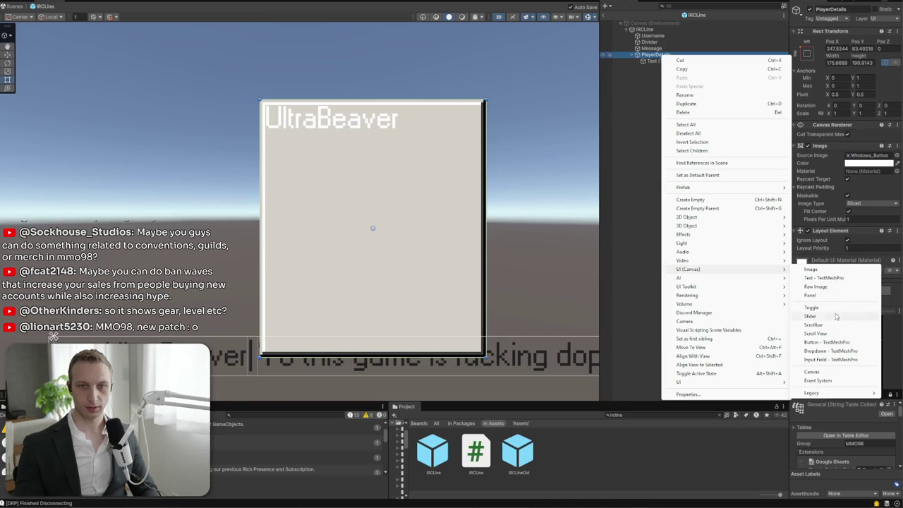
{"action": "left_click", "coordinate": [839, 342]}
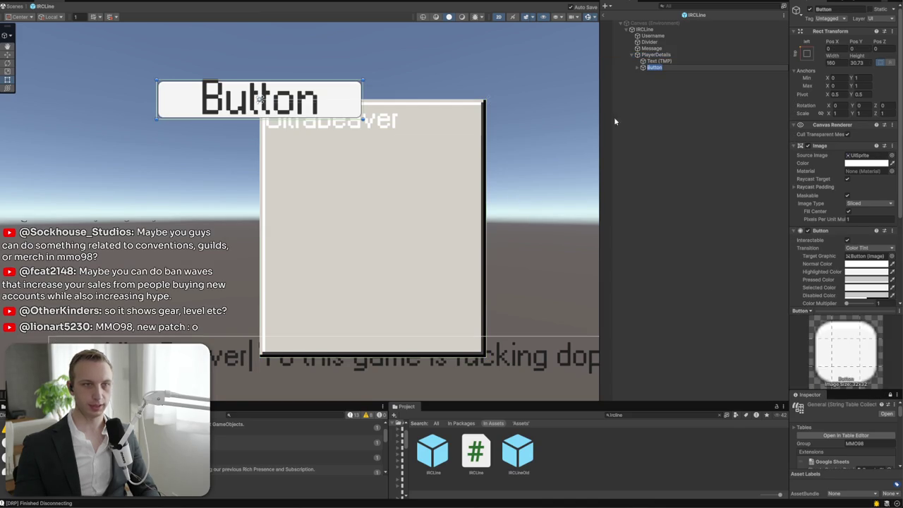
{"action": "type", "text": "BanButton"}
{"action": "key", "text": "Return"}
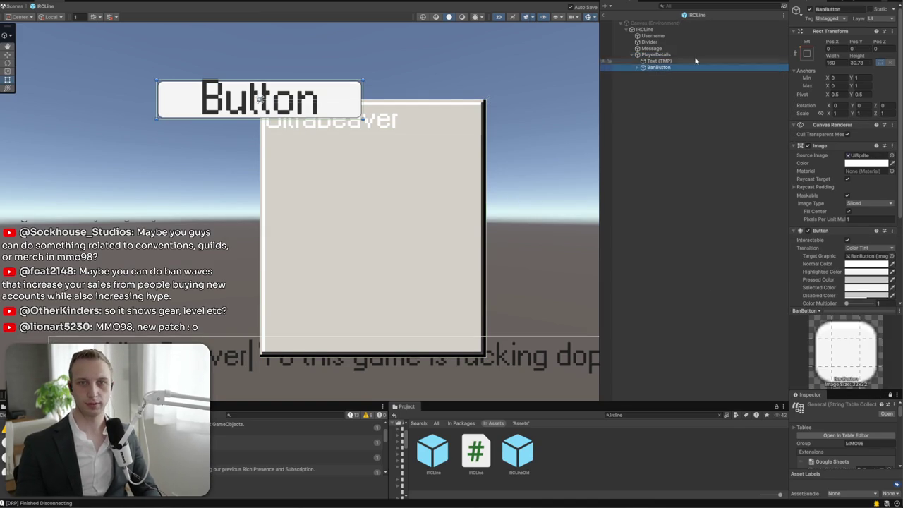
{"action": "left_click", "coordinate": [638, 67]}
{"action": "left_click", "coordinate": [806, 53]}
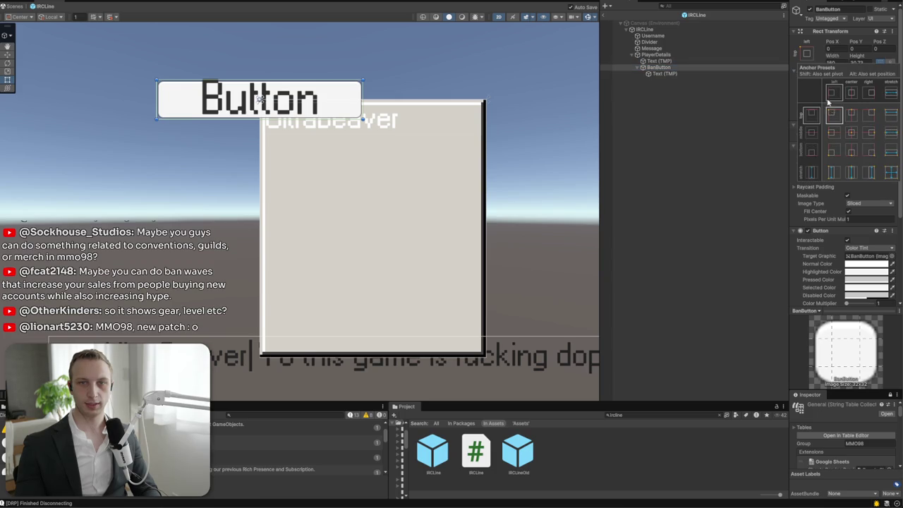
{"action": "left_click", "coordinate": [892, 149], "text": "alt+shift"}
{"action": "left_click", "coordinate": [664, 74]}
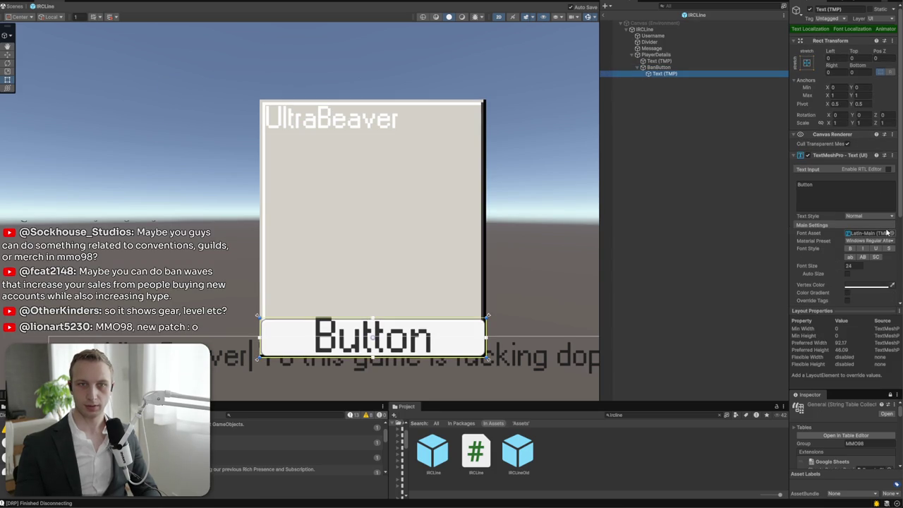
{"action": "left_click", "coordinate": [679, 67]}
{"action": "key", "text": "Delete"}
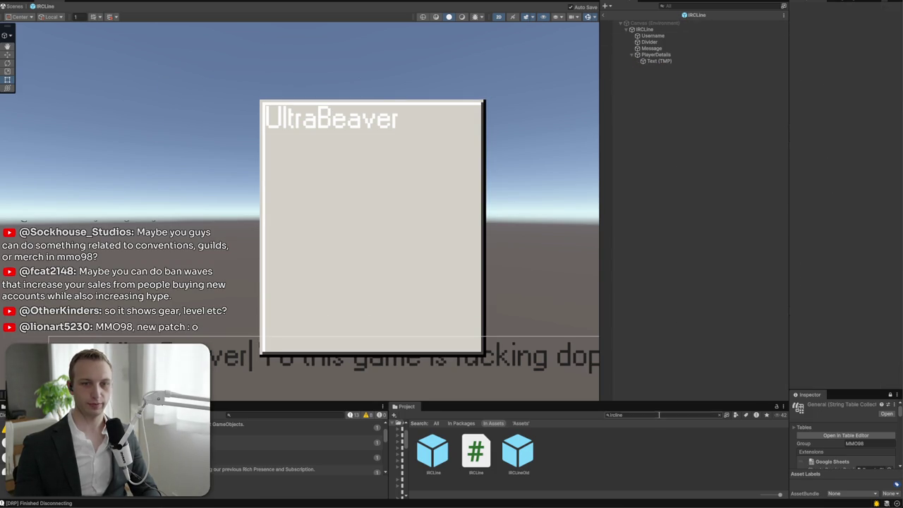
Drag the Button prefab under PlayerDetails and anchor it stretched along the bottom
{"action": "left_click", "coordinate": [660, 414]}
{"action": "type", "text": "button"}
{"action": "mouse_move", "coordinate": [583, 443]}
{"action": "left_mouse_down"}
{"action": "mouse_move", "coordinate": [635, 212]}
{"action": "mouse_move", "coordinate": [642, 67]}
{"action": "mouse_move", "coordinate": [657, 56]}
{"action": "mouse_move", "coordinate": [658, 68]}
{"action": "left_mouse_up"}
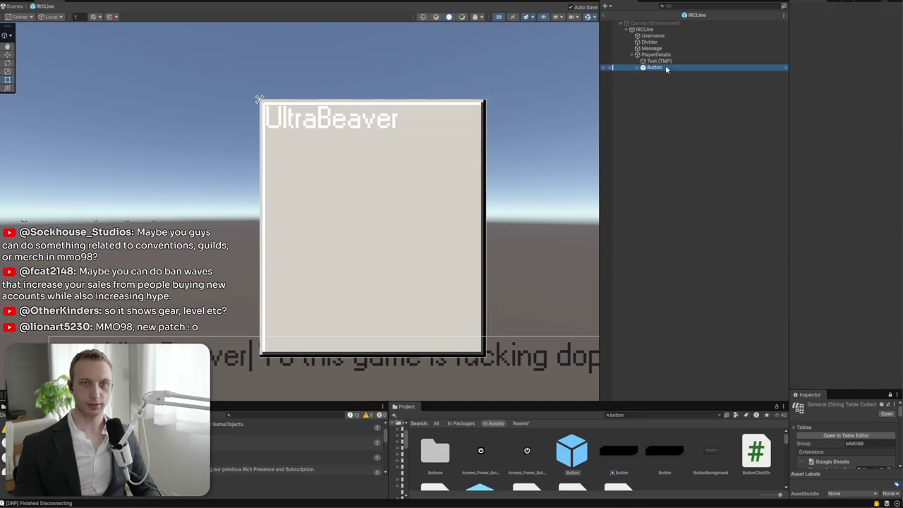
{"action": "left_click", "coordinate": [808, 73]}
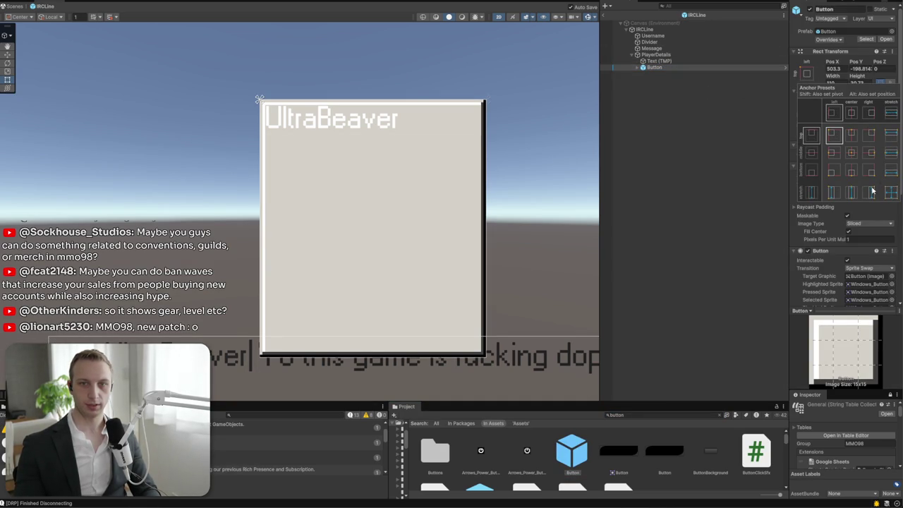
{"action": "left_click", "coordinate": [892, 171], "text": "alt+shift"}
Set the button's label text to Ban with font size 12
{"action": "left_click", "coordinate": [636, 68]}
{"action": "left_click", "coordinate": [663, 73]}
{"action": "scroll", "coordinate": [823, 74], "scroll_direction": "down", "scroll_amount": 3}
{"action": "left_click", "coordinate": [824, 78]}
{"action": "type", "text": "Ban"}
{"action": "left_click", "coordinate": [850, 144]}
{"action": "type", "text": "12"}
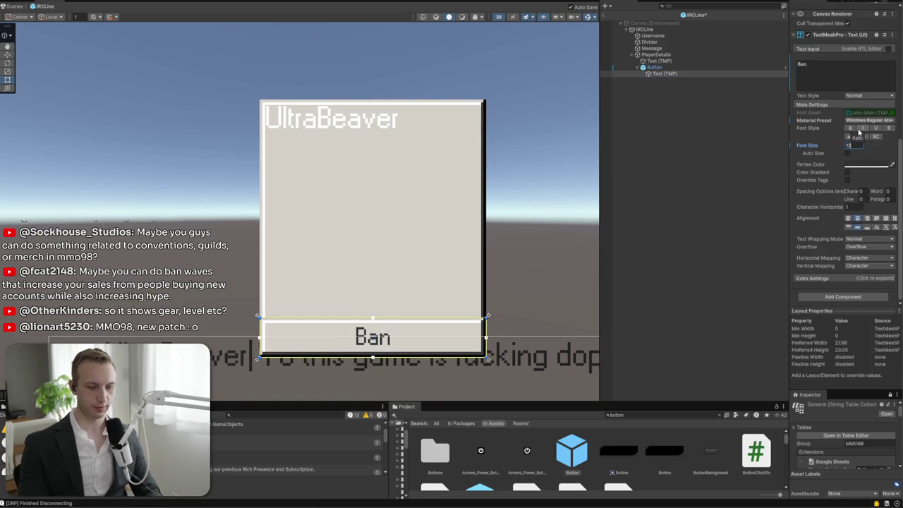
{"action": "left_click", "coordinate": [539, 278]}
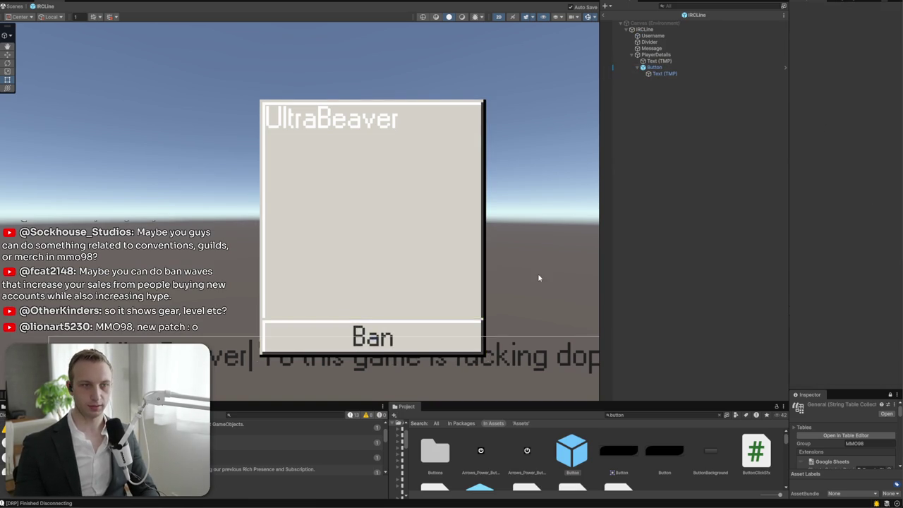
{"action": "scroll", "coordinate": [543, 282], "scroll_direction": "down", "scroll_amount": 3}
{"action": "left_click_drag", "start_coordinate": [546, 302], "coordinate": [558, 211]}
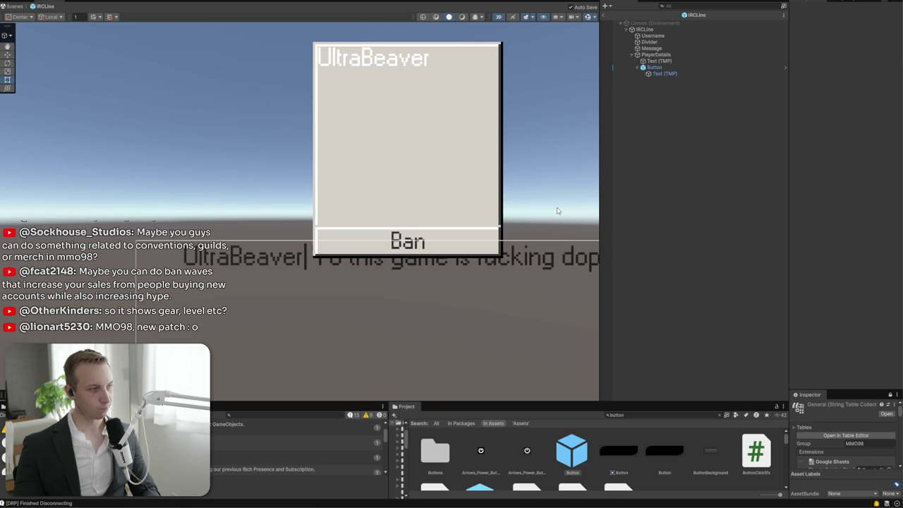
{"action": "left_click", "coordinate": [653, 73]}
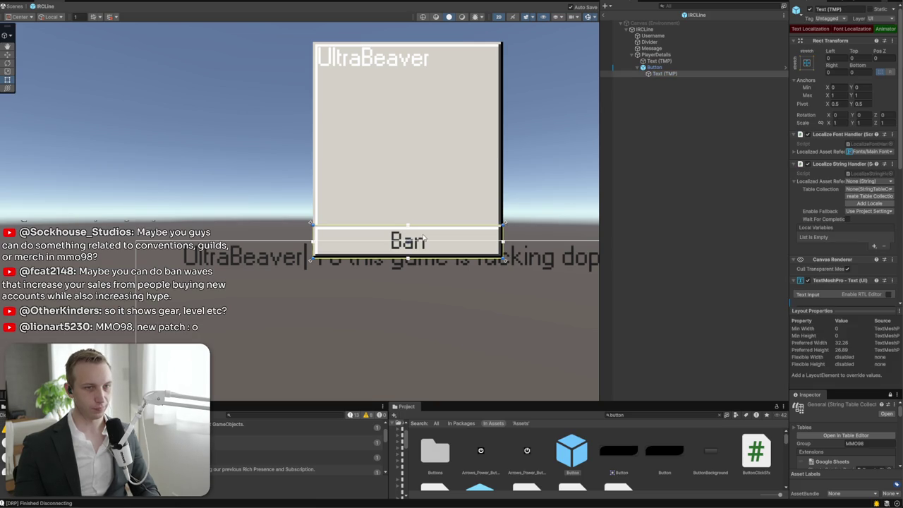
Add a second Button prefab under PlayerDetails and move it up above the Ban button
{"action": "left_click_drag", "start_coordinate": [650, 73], "coordinate": [657, 81]}
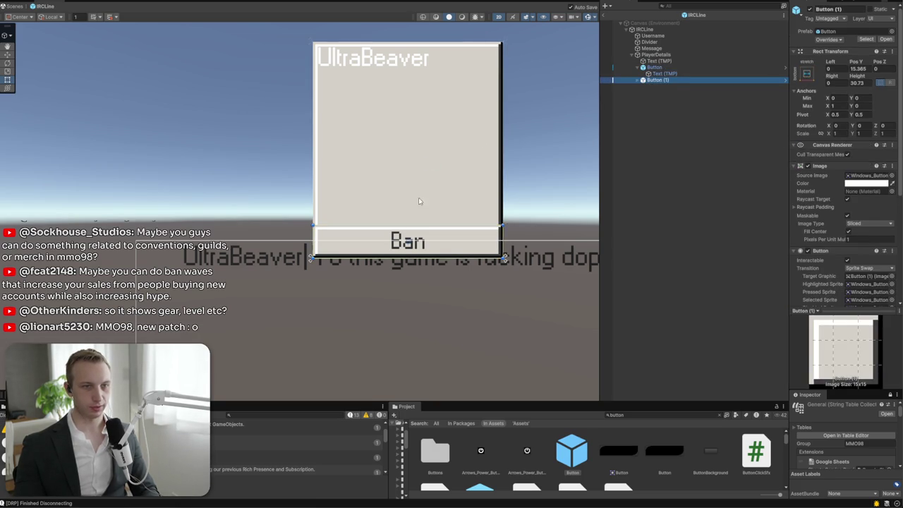
{"action": "key", "text": "w"}
{"action": "mouse_move", "coordinate": [410, 218]}
{"action": "left_mouse_down"}
{"action": "mouse_move", "coordinate": [409, 172]}
{"action": "mouse_move", "coordinate": [407, 181]}
{"action": "left_mouse_up"}
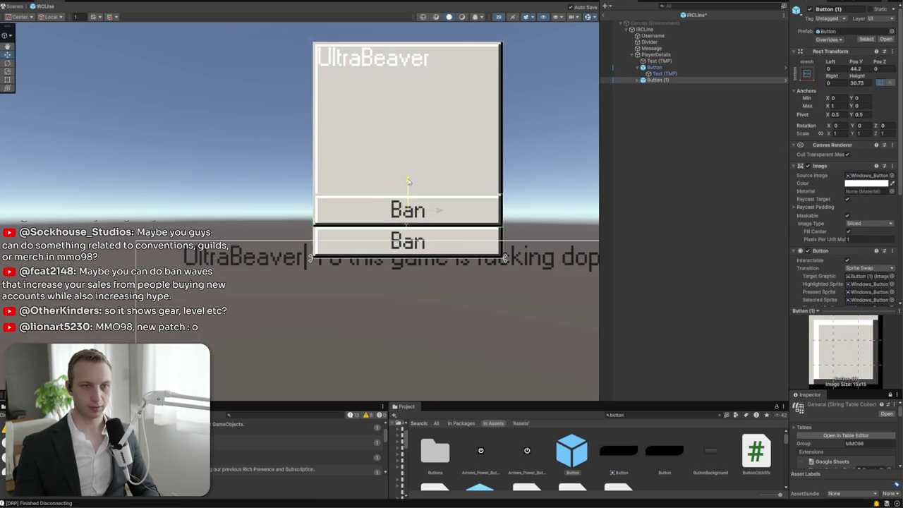
Change the new button's label text to 'Moderator'
{"action": "left_click", "coordinate": [638, 75]}
{"action": "left_click", "coordinate": [643, 80]}
{"action": "left_click", "coordinate": [656, 86]}
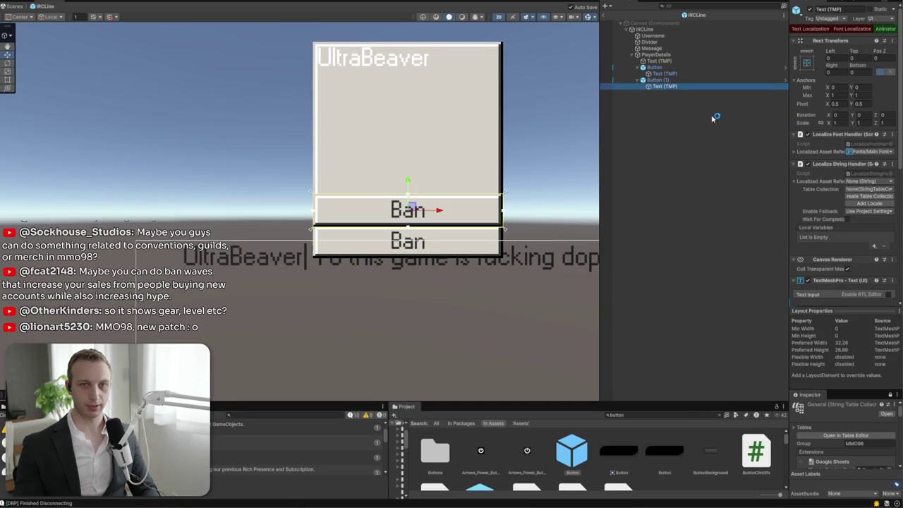
{"action": "left_click_drag", "start_coordinate": [652, 81], "coordinate": [653, 64]}
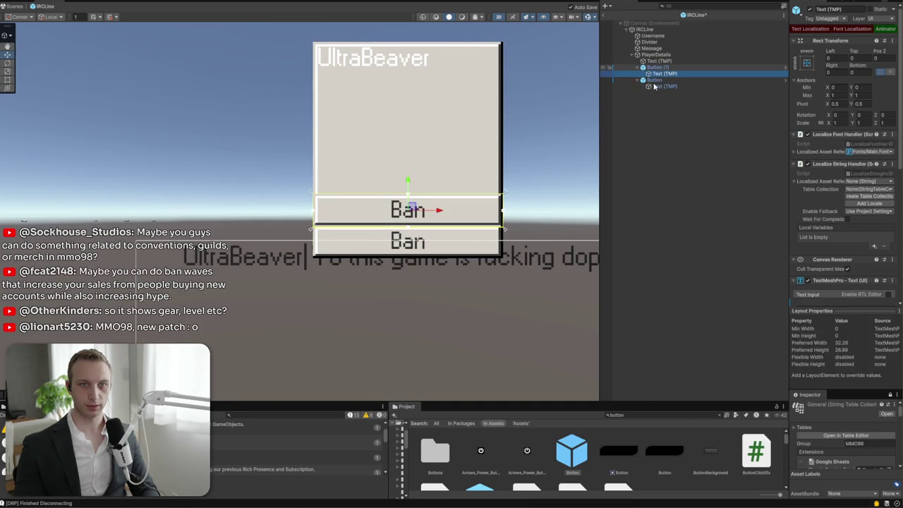
{"action": "scroll", "coordinate": [830, 192], "scroll_direction": "down", "scroll_amount": 5}
{"action": "left_click", "coordinate": [834, 179]}
{"action": "type", "text": "M"}
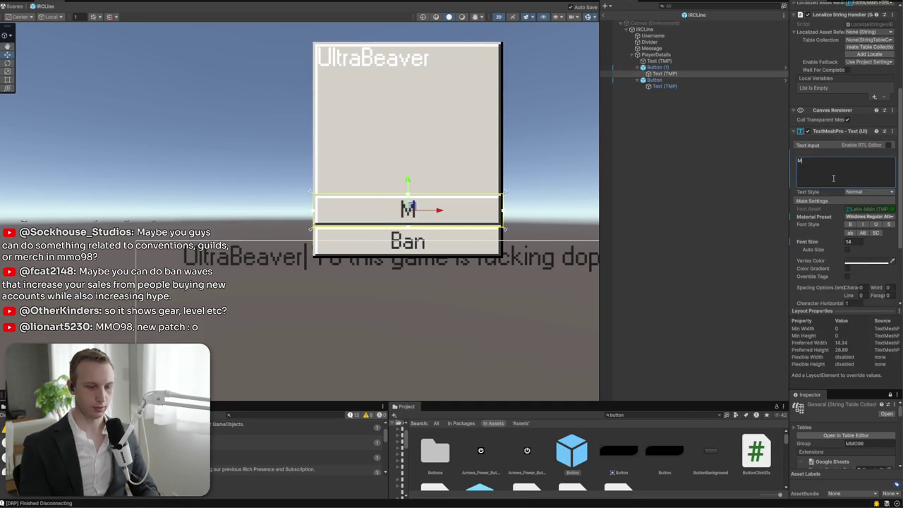
{"action": "type", "text": "oderator"}
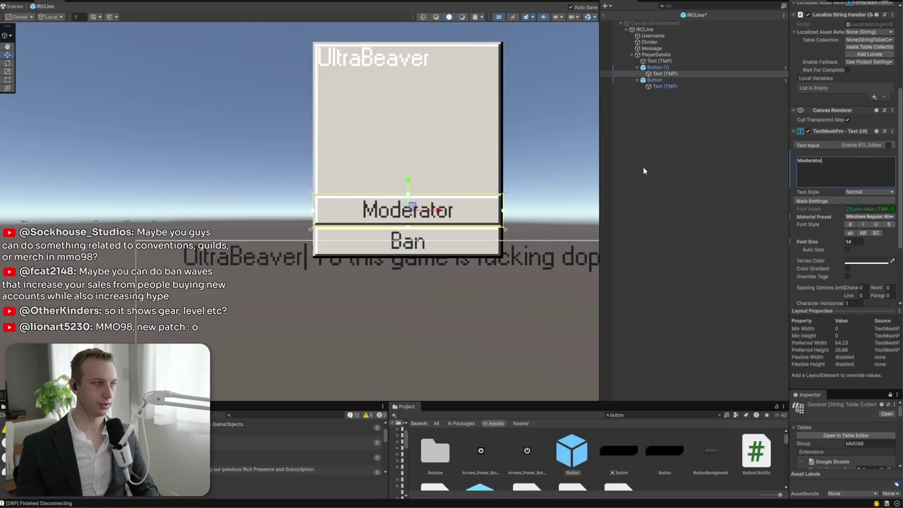
{"action": "left_click", "coordinate": [643, 166]}
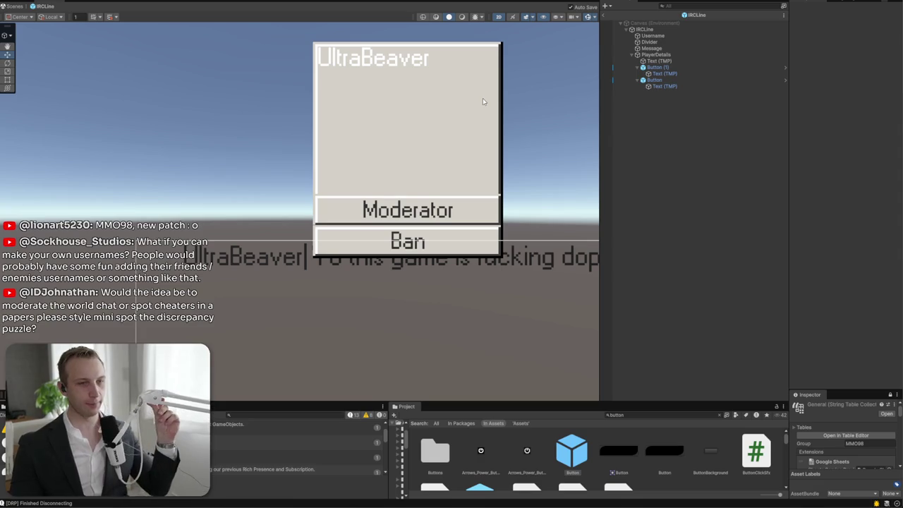
Set the UltraBeaver name text's vertex colour to hex 323232
{"action": "left_click", "coordinate": [367, 69]}
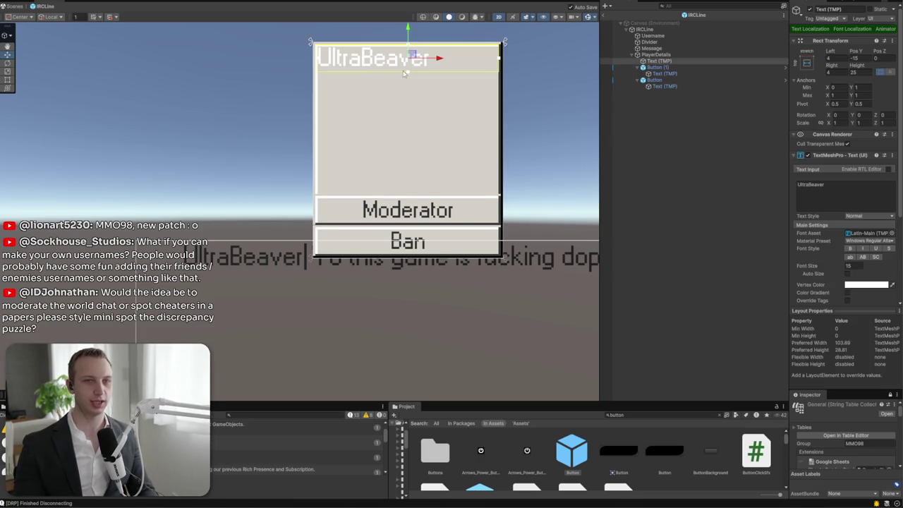
{"action": "left_click", "coordinate": [866, 285]}
{"action": "left_click", "coordinate": [875, 449]}
{"action": "type", "text": "323232"}
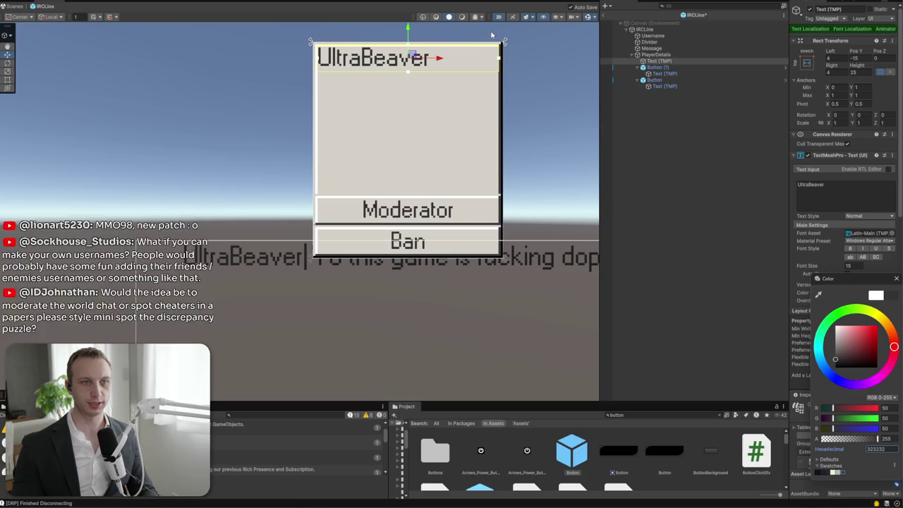
Shift the UltraBeaver label slightly lower and preview the panel in the Game view
{"action": "left_click_drag", "start_coordinate": [407, 29], "coordinate": [407, 31]}
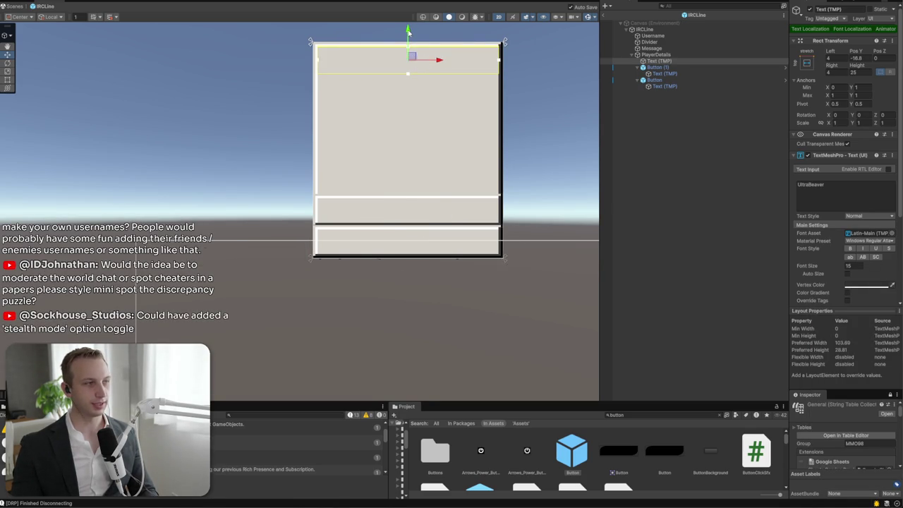
{"action": "scroll", "coordinate": [502, 153], "scroll_direction": "down", "scroll_amount": 3}
{"action": "left_click_drag", "start_coordinate": [502, 153], "coordinate": [358, 153]}
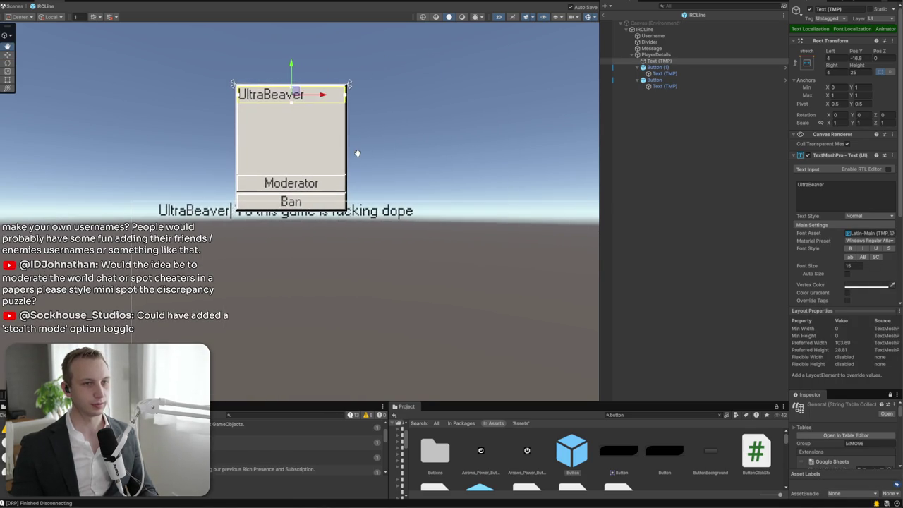
{"action": "left_click", "coordinate": [456, 137]}
{"action": "left_click", "coordinate": [152, 6]}
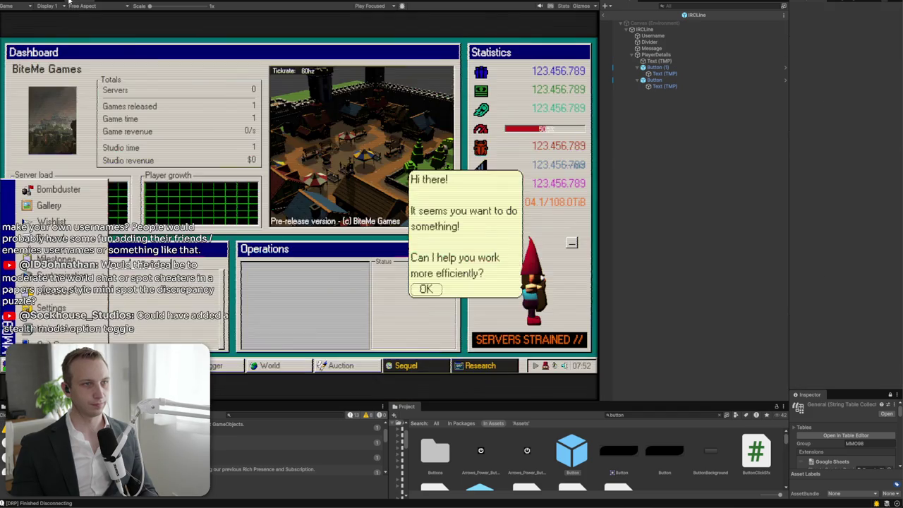
Return to the Scene view, glance at the MMO98 Todo notes, then bring the Gemini conversation forward
{"action": "left_click", "coordinate": [59, 2]}
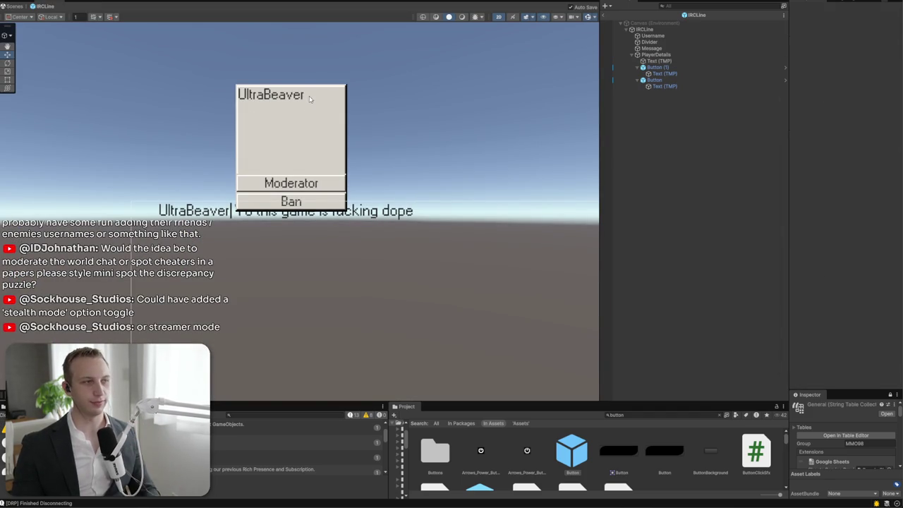
{"action": "key", "text": "alt+Tab"}
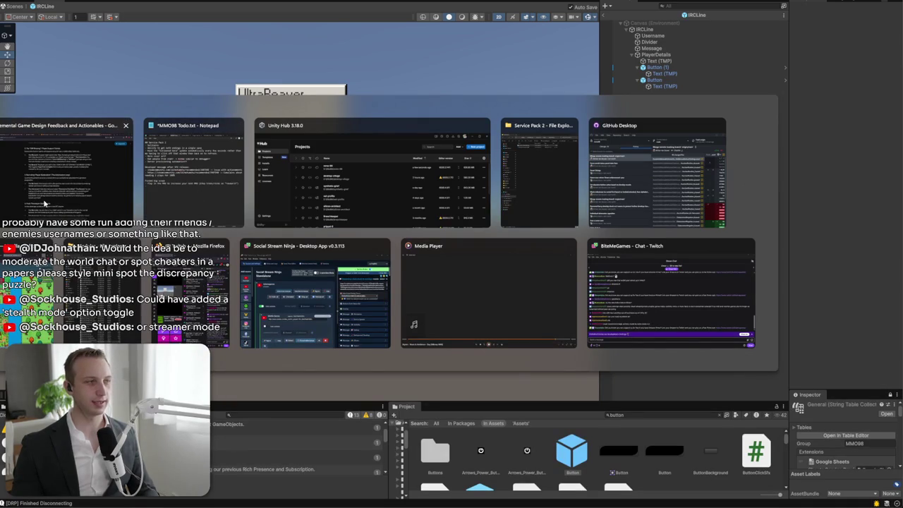
{"action": "key", "text": "Escape"}
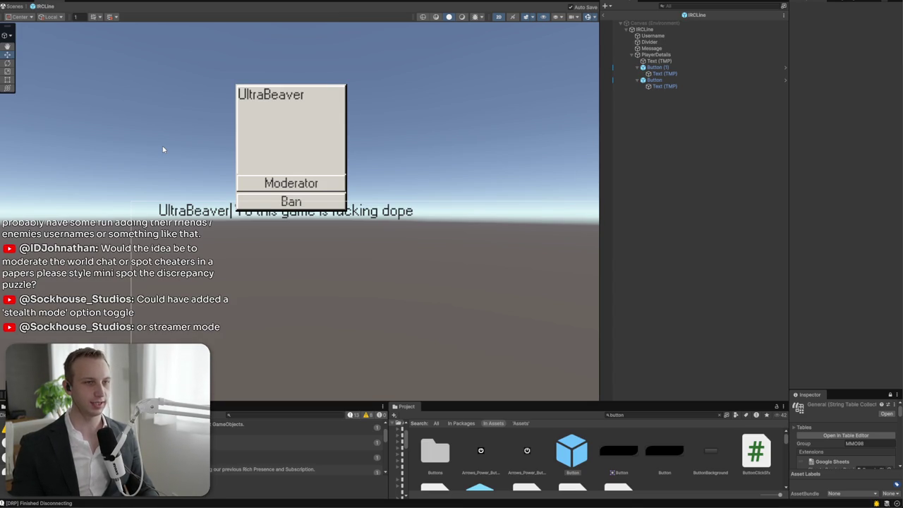
{"action": "key", "text": "alt+Tab"}
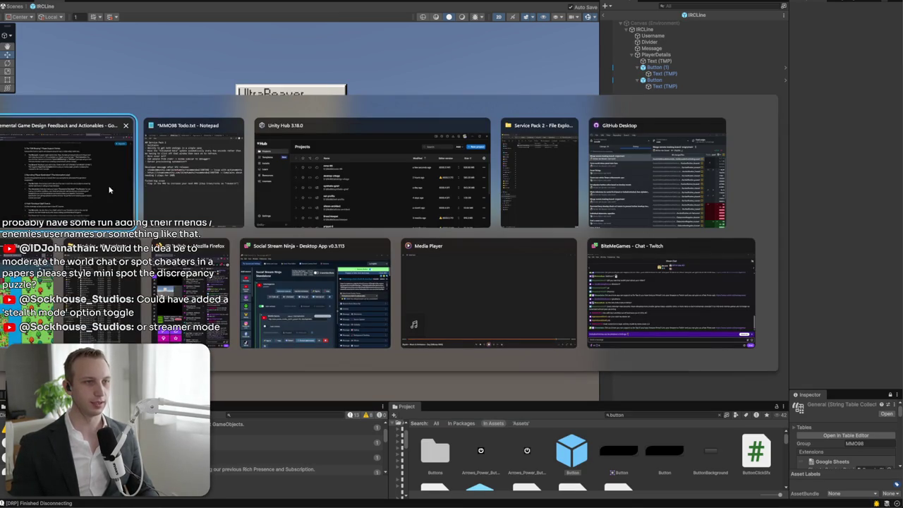
{"action": "left_click", "coordinate": [165, 185]}
{"action": "key", "text": "alt+Tab"}
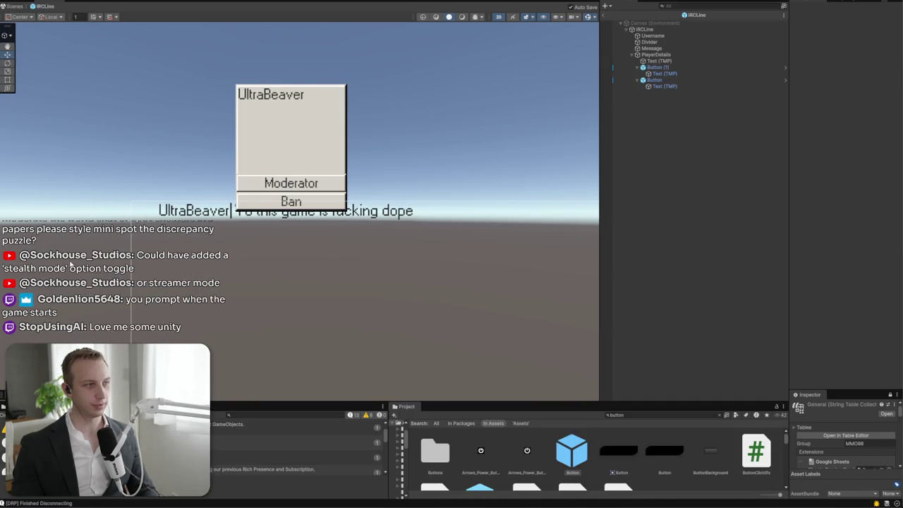
{"action": "key", "text": "alt+Tab"}
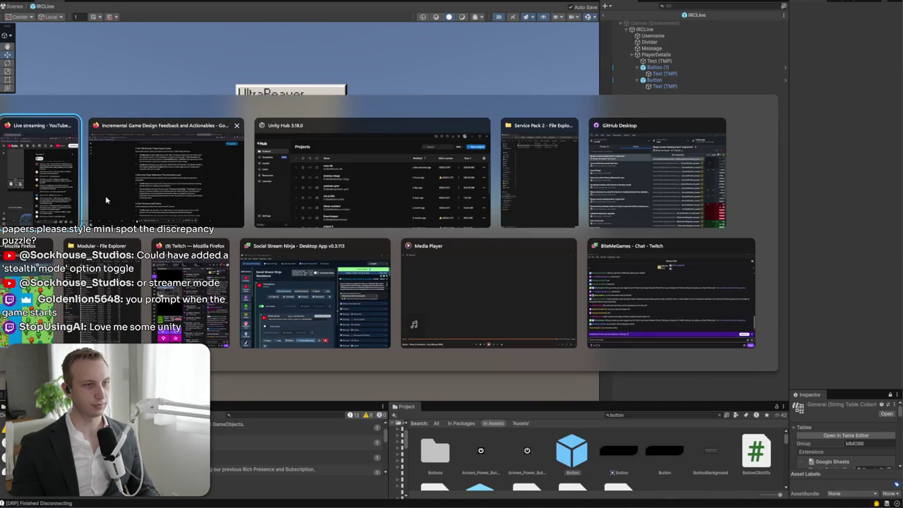
{"action": "left_click", "coordinate": [147, 194]}
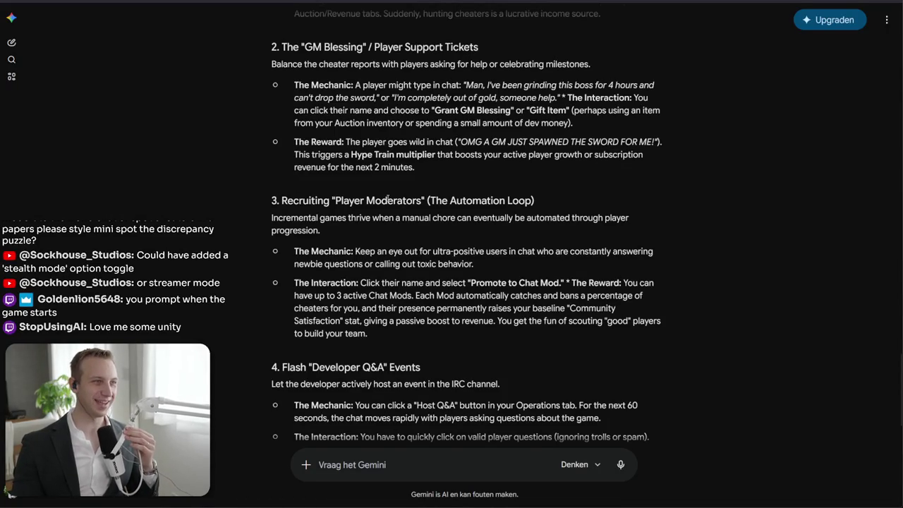
Scroll Gemini's answer and highlight the Player Moderators cheater-banning and Developer Q&A ideas while reading
{"action": "scroll", "coordinate": [387, 200], "scroll_direction": "down", "scroll_amount": 3}
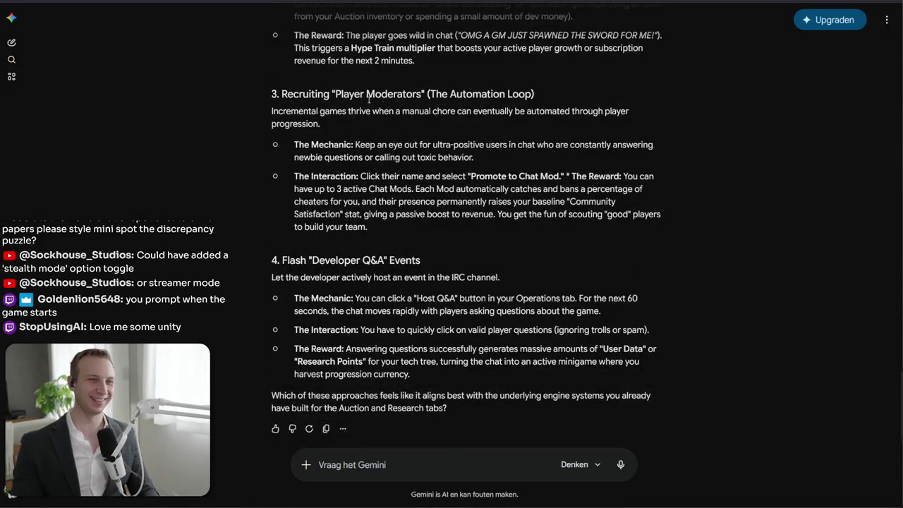
{"action": "left_click_drag", "start_coordinate": [292, 124], "coordinate": [446, 410]}
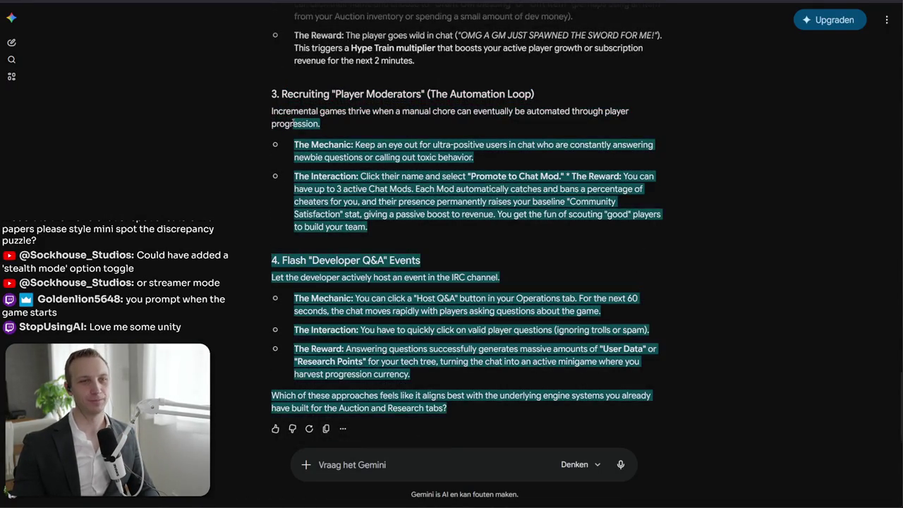
{"action": "left_click_drag", "start_coordinate": [295, 144], "coordinate": [656, 214]}
{"action": "left_click_drag", "start_coordinate": [367, 227], "coordinate": [457, 190]}
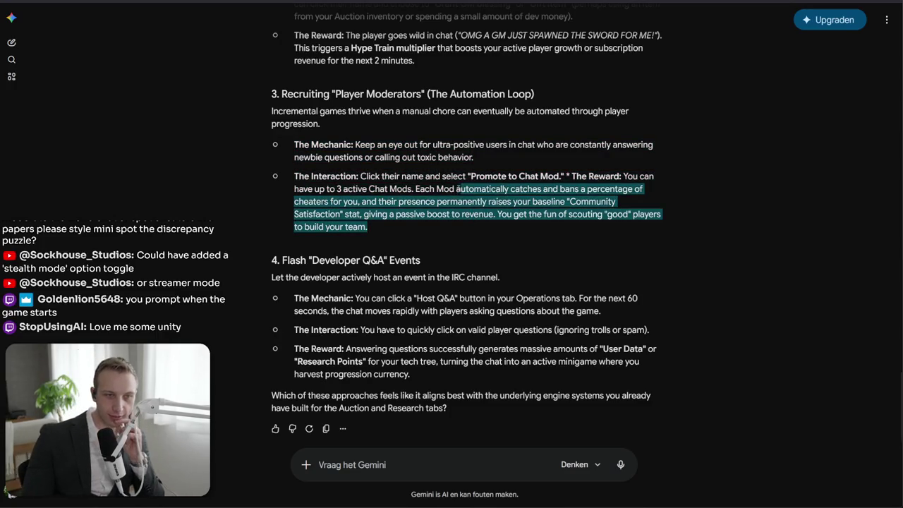
{"action": "mouse_move", "coordinate": [294, 176]}
{"action": "left_mouse_down"}
{"action": "mouse_move", "coordinate": [657, 201]}
{"action": "mouse_move", "coordinate": [368, 226]}
{"action": "left_mouse_up"}
{"action": "left_click_drag", "start_coordinate": [272, 259], "coordinate": [496, 310]}
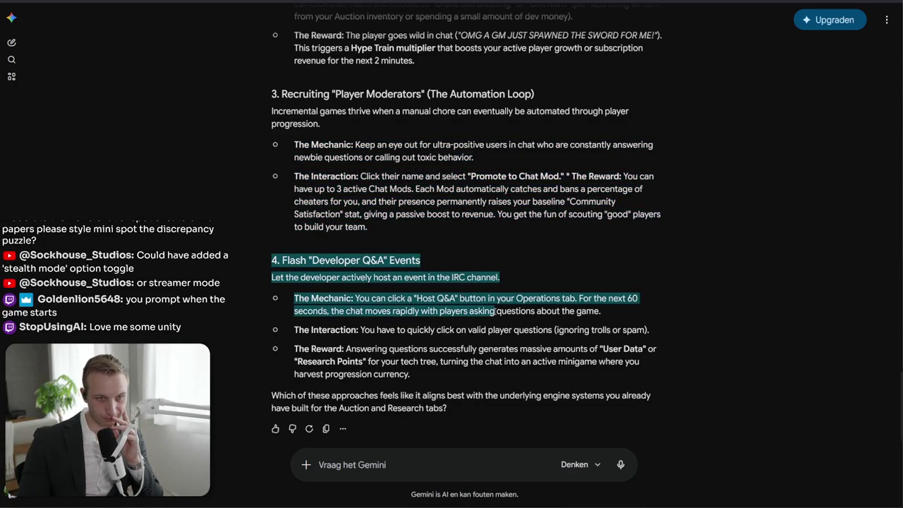
{"action": "mouse_move", "coordinate": [294, 297]}
{"action": "left_mouse_down"}
{"action": "mouse_move", "coordinate": [641, 299]}
{"action": "mouse_move", "coordinate": [610, 313]}
{"action": "left_mouse_up"}
{"action": "mouse_move", "coordinate": [294, 329]}
{"action": "left_mouse_down"}
{"action": "mouse_move", "coordinate": [666, 393]}
{"action": "mouse_move", "coordinate": [624, 329]}
{"action": "left_mouse_up"}
Reread the Reward paragraph about User Data or Research Points, then return to Unity
{"action": "left_click", "coordinate": [659, 381]}
{"action": "left_click_drag", "start_coordinate": [663, 374], "coordinate": [634, 349]}
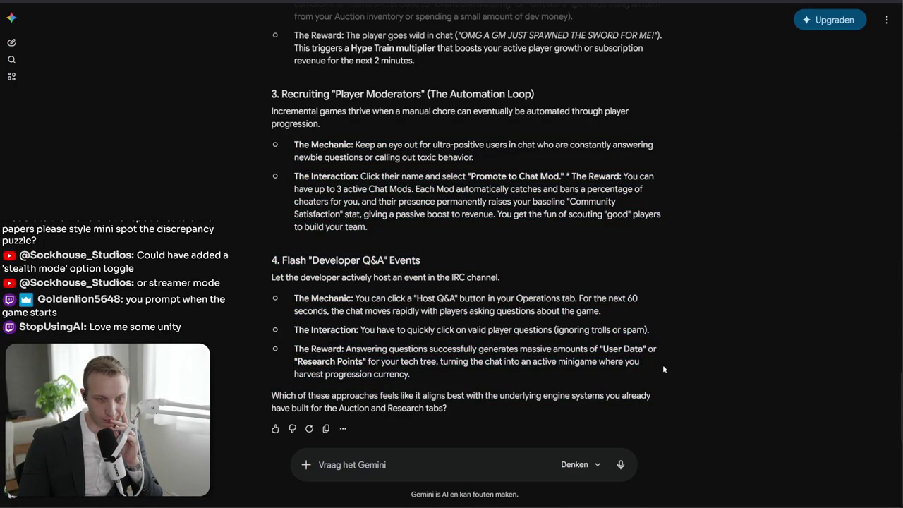
{"action": "triple_click", "coordinate": [664, 368]}
{"action": "left_click", "coordinate": [654, 370]}
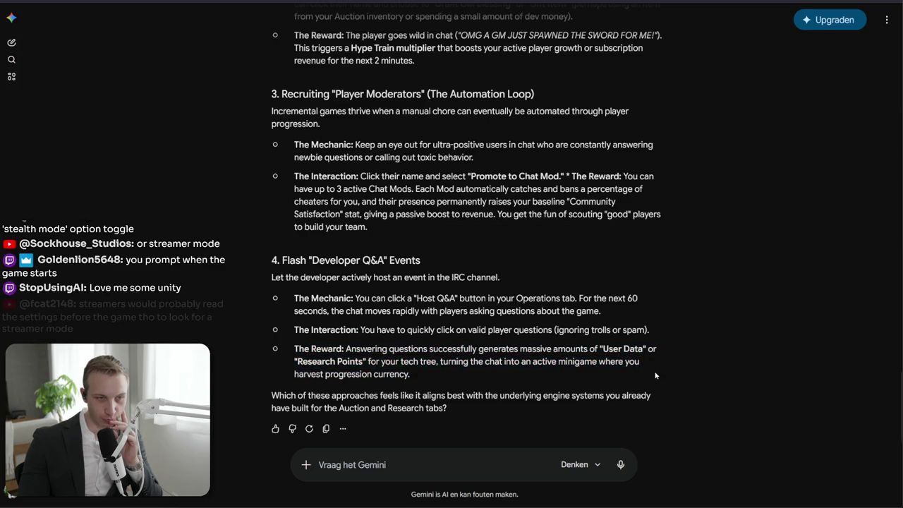
{"action": "mouse_move", "coordinate": [644, 349]}
{"action": "left_mouse_down"}
{"action": "mouse_move", "coordinate": [504, 324]}
{"action": "mouse_move", "coordinate": [366, 361]}
{"action": "mouse_move", "coordinate": [294, 348]}
{"action": "left_mouse_up"}
{"action": "triple_click", "coordinate": [489, 382]}
{"action": "triple_click", "coordinate": [489, 399]}
{"action": "left_click", "coordinate": [294, 349]}
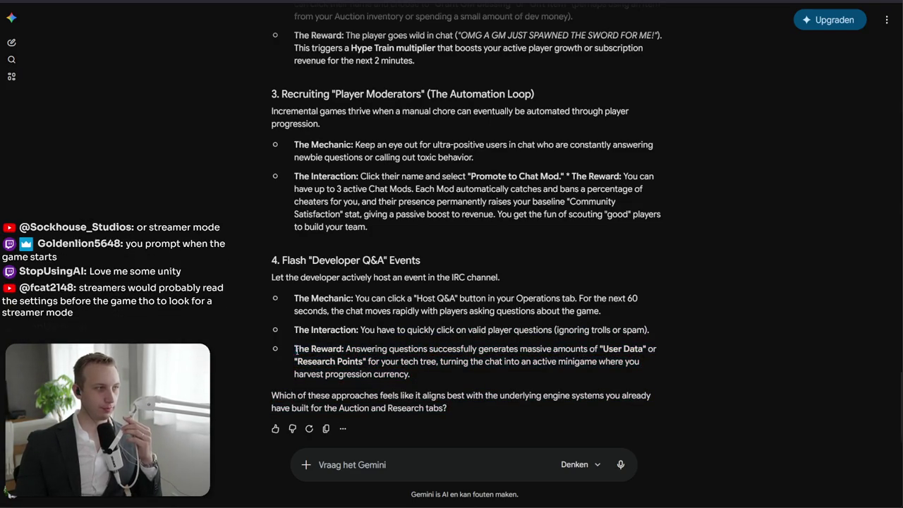
{"action": "triple_click", "coordinate": [295, 348]}
{"action": "left_click", "coordinate": [439, 378]}
{"action": "triple_click", "coordinate": [442, 376]}
{"action": "triple_click", "coordinate": [452, 374]}
{"action": "left_click", "coordinate": [460, 374]}
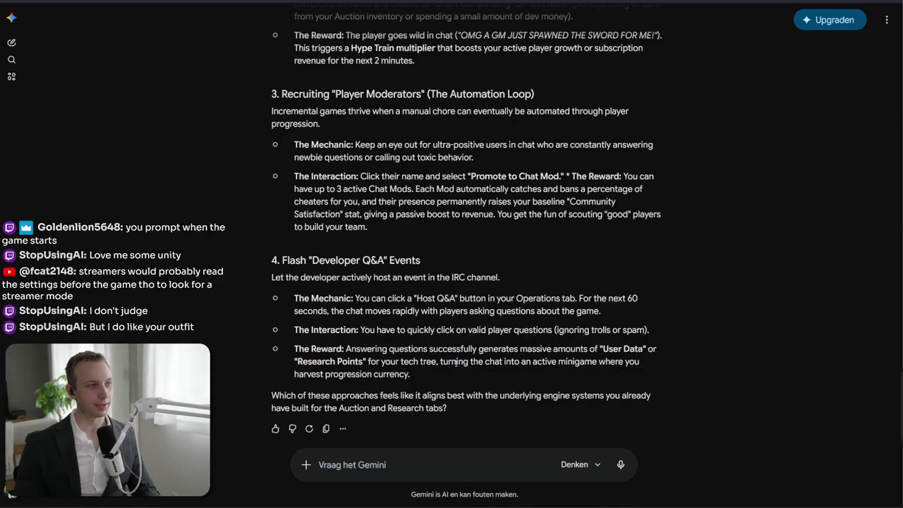
{"action": "key", "text": "alt+Tab"}
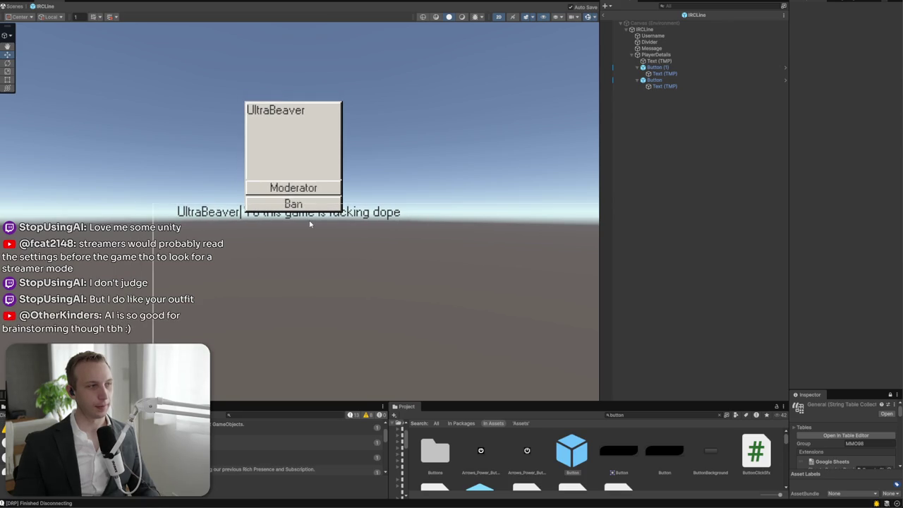
Run the game with Ctrl+P to view the Dashboard, then switch to the MMO98 to-do notes
{"action": "key", "text": "ctrl+p"}
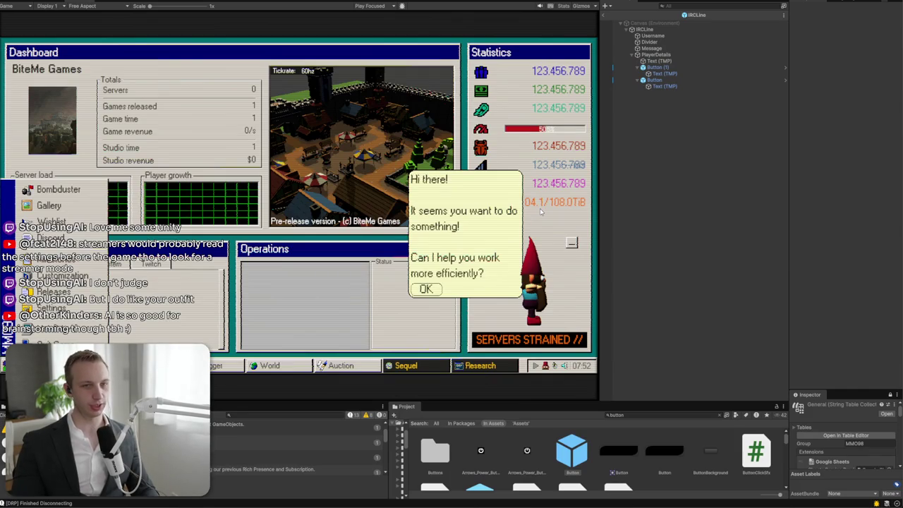
{"action": "key", "text": "alt+Tab"}
{"action": "key", "text": "alt+Tab"}
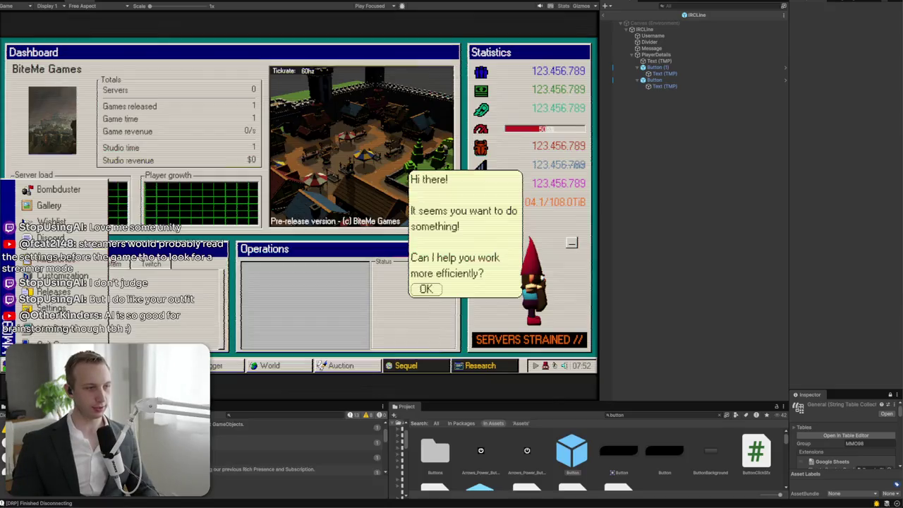
{"action": "key", "text": "alt+Tab"}
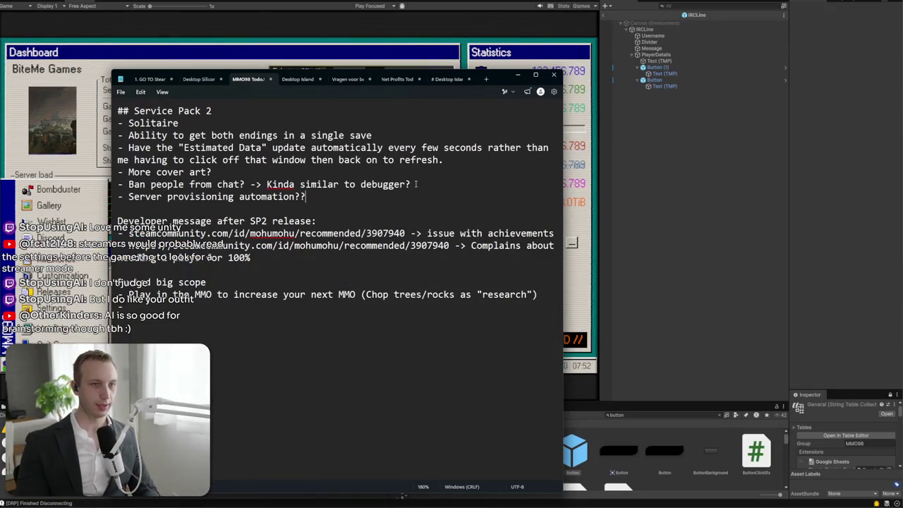
Add a '## Expanded chat' heading with a bullet for a bughunting-like game about banning cheaters
{"action": "key", "text": "Return"}
{"action": "type", "text": "-"}
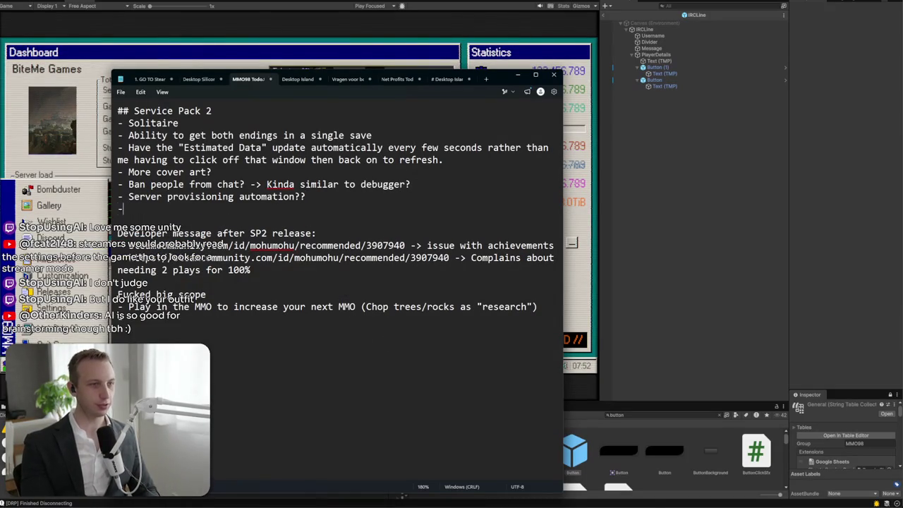
{"action": "type", "text": " Research players"}
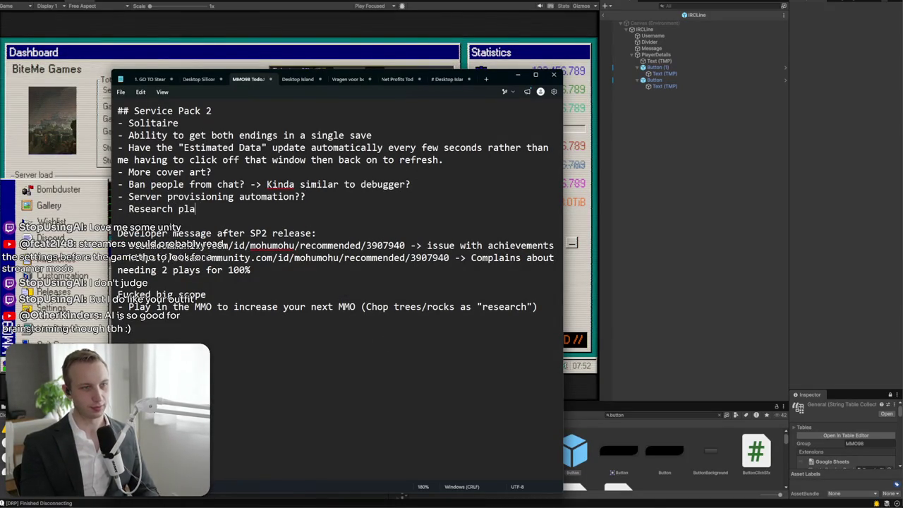
{"action": "key", "text": "ctrl+BackSpace"}
{"action": "key", "text": "ctrl+BackSpace"}
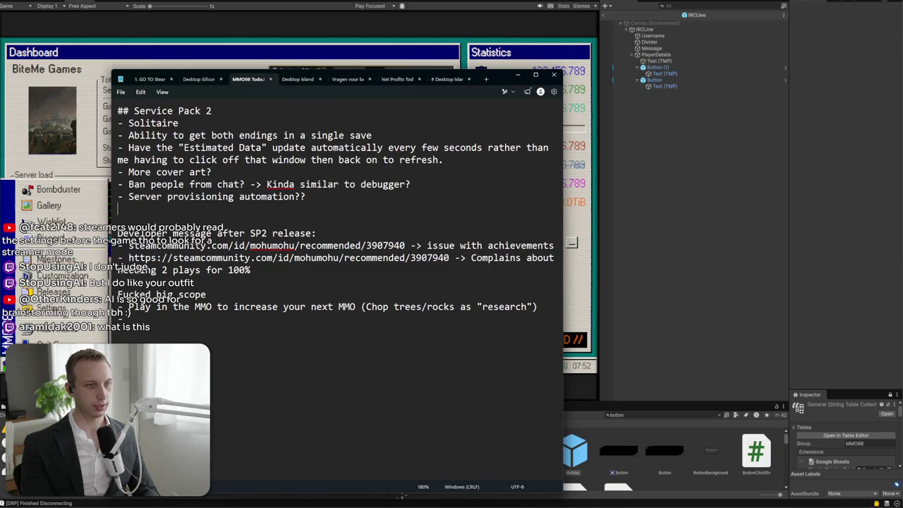
{"action": "key", "text": "Return"}
{"action": "type", "text": "## Expanded chat"}
{"action": "key", "text": "Return"}
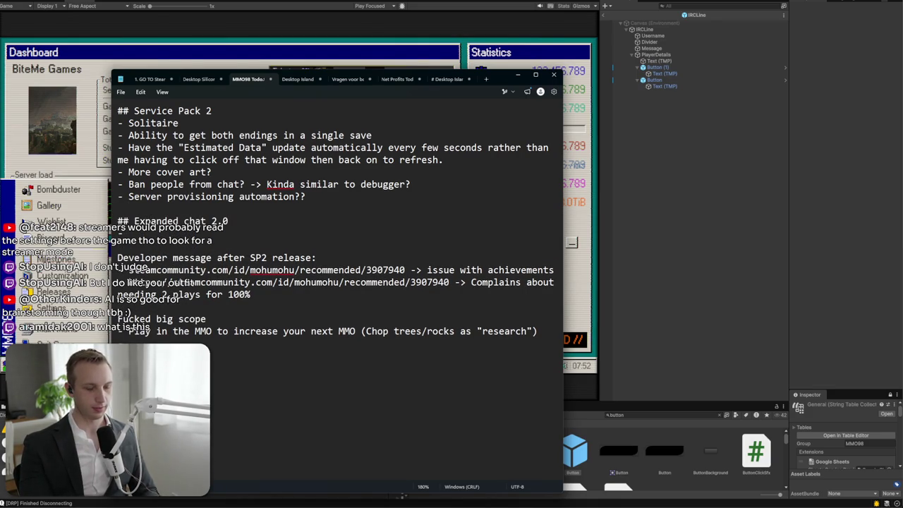
{"action": "type", "text": "bili"}
{"action": "key", "text": "ctrl+BackSpace"}
{"action": "key", "text": "ctrl+BackSpace"}
{"action": "type", "text": "ughunting like game where you have to ban cheaters and people saying slut"}
{"action": "type", "text": "s"}
Add the bullet 'Option to "track" players, and get research points -> Does require a research sink'
{"action": "key", "text": "Return"}
{"action": "type", "text": "- U"}
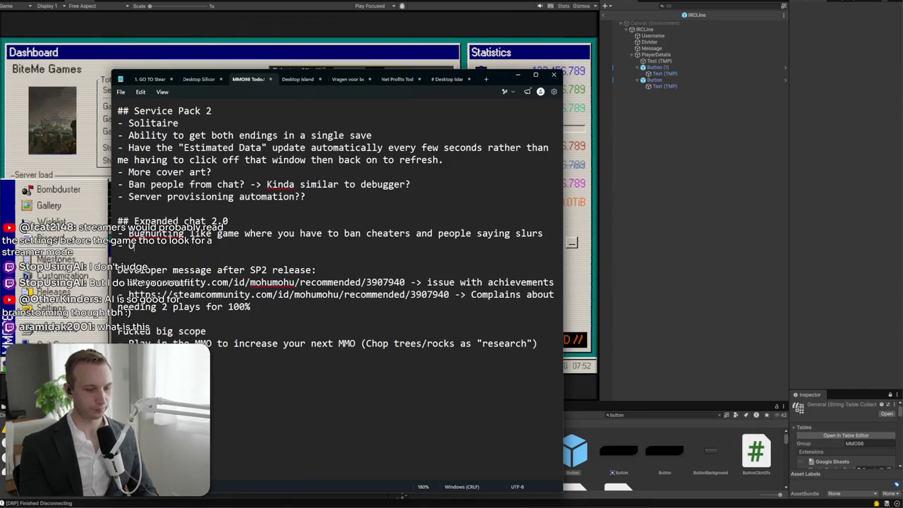
{"action": "key", "text": "BackSpace"}
{"action": "type", "text": "Option to "}
{"action": "type", "text": "\"track\""}
{"action": "type", "text": "players"}
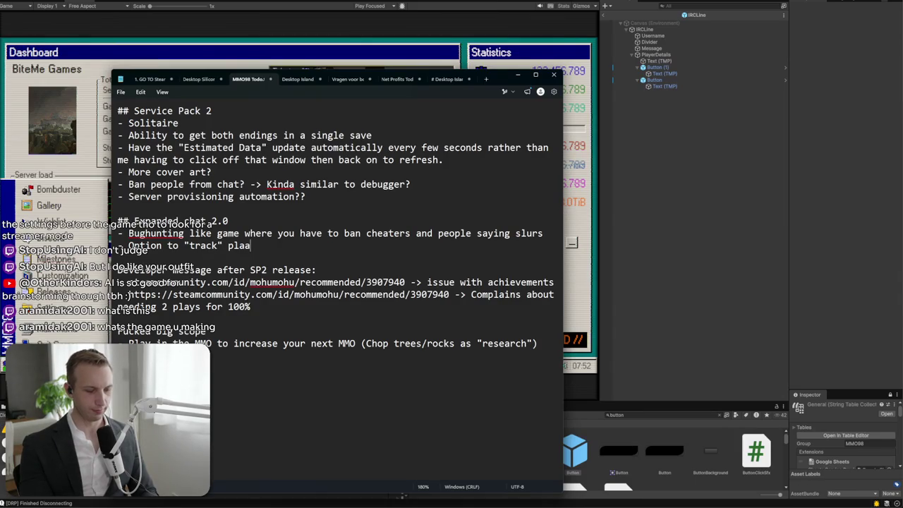
{"action": "key", "text": "BackSpace"}
{"action": "key", "text": "BackSpace"}
{"action": "key", "text": "BackSpace"}
{"action": "type", "text": "ers, "}
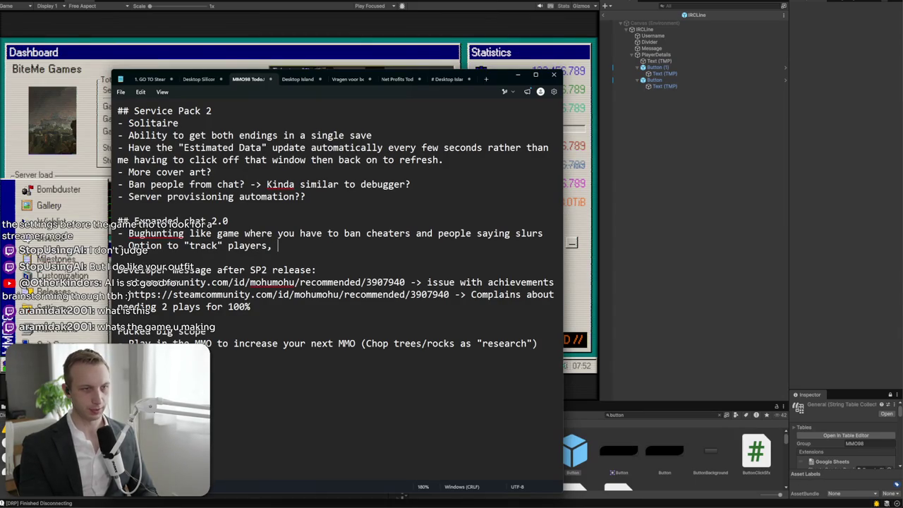
{"action": "type", "text": "and get research points "}
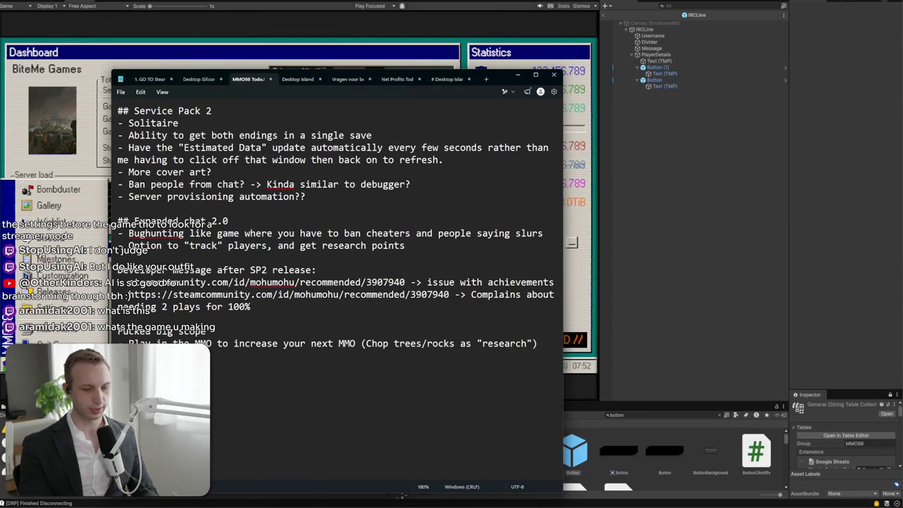
{"action": "type", "text": "-> Does requiirue"}
{"action": "key", "text": "BackSpace"}
{"action": "key", "text": "BackSpace"}
{"action": "key", "text": "BackSpace"}
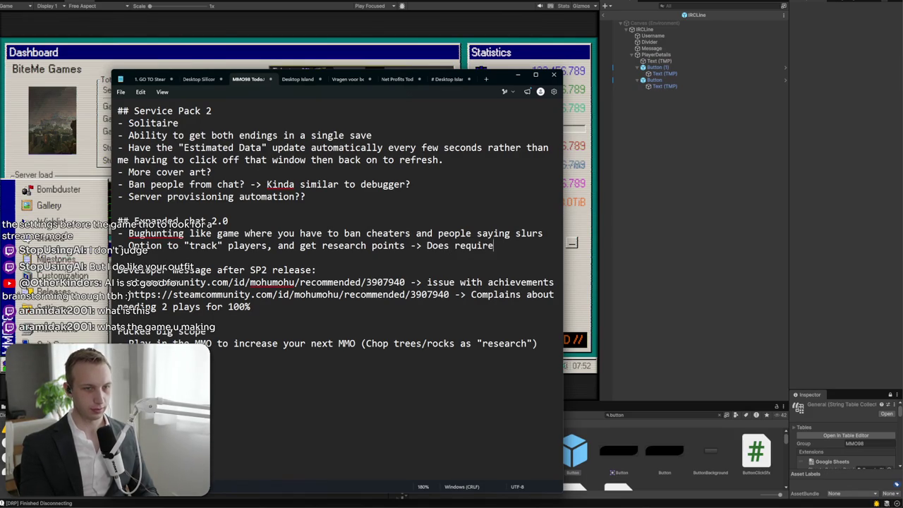
{"action": "type", "text": "re a research sync"}
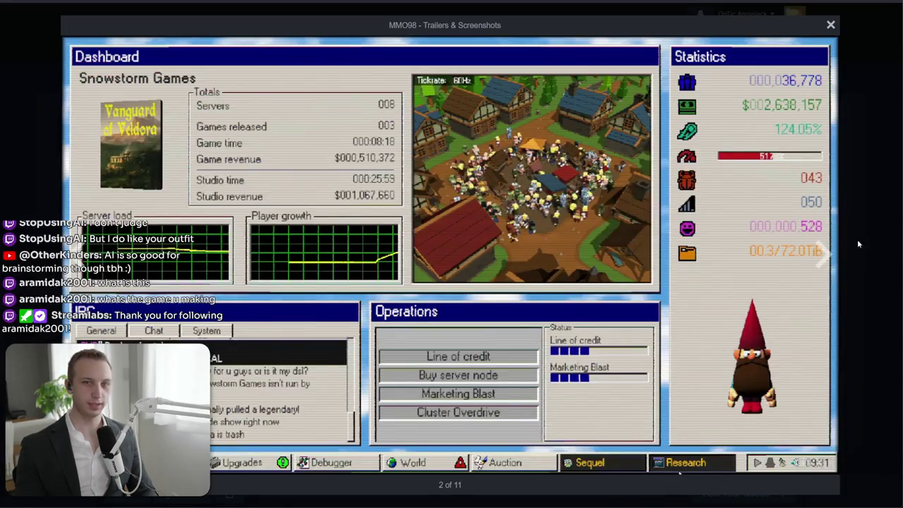
Close the store-page screenshot viewer and insert 'infinite' before 'research sink' in the notes
{"action": "left_click", "coordinate": [846, 234]}
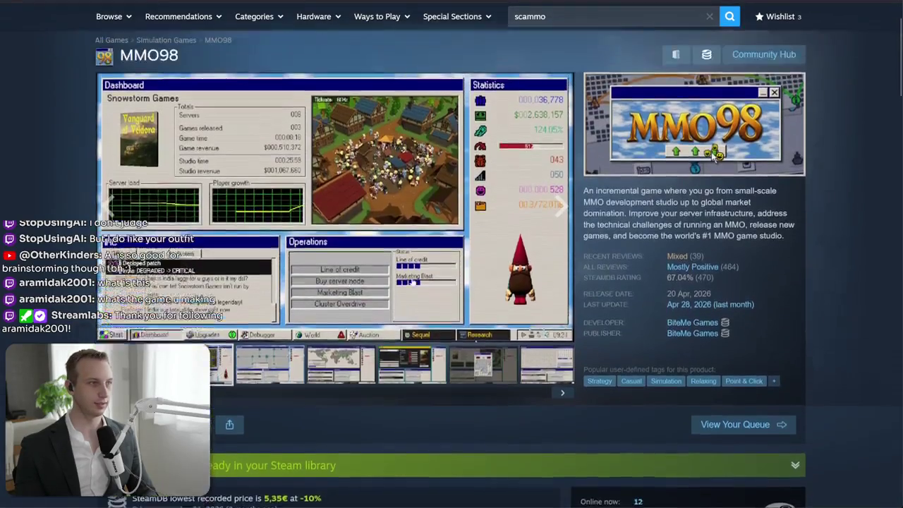
{"action": "mouse_move", "coordinate": [734, 282]}
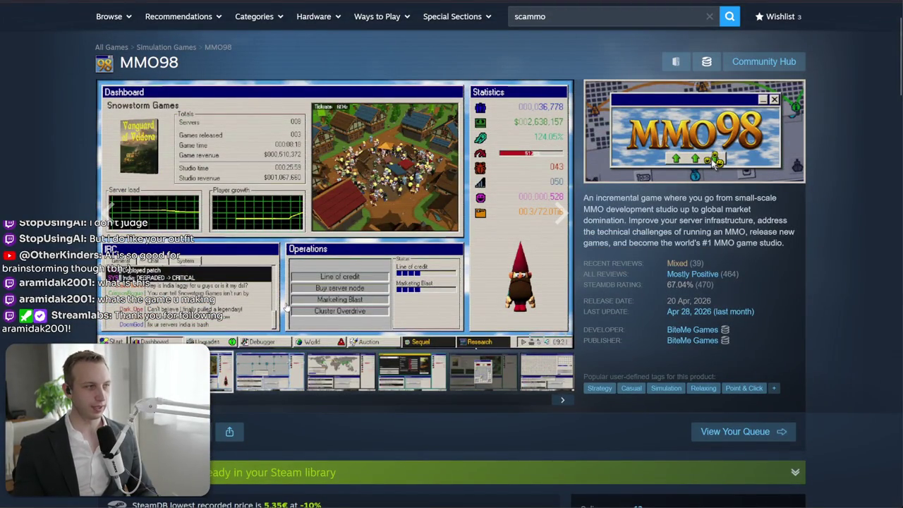
{"action": "key", "text": "alt+Tab"}
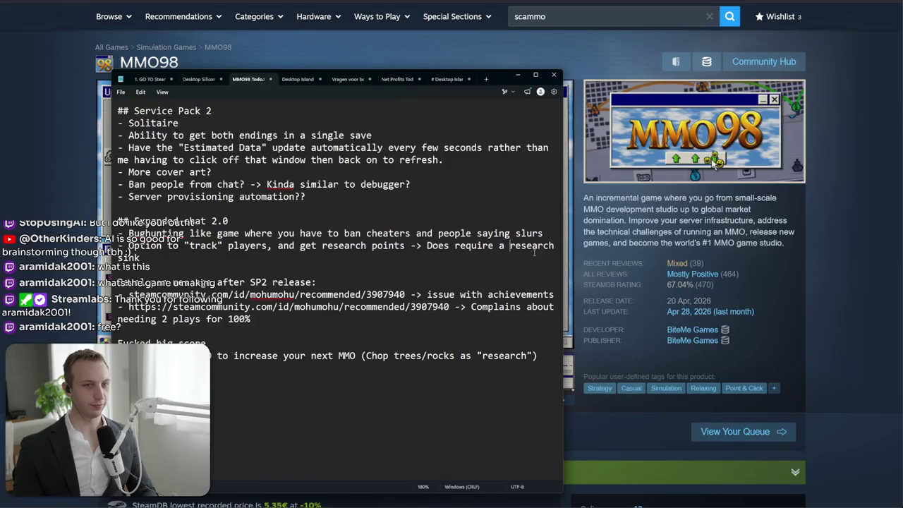
{"action": "type", "text": "infin"}
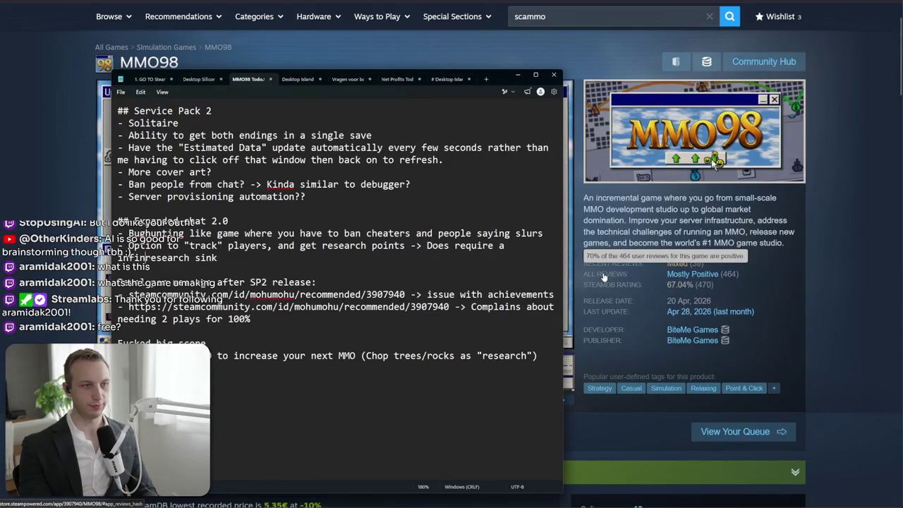
{"action": "type", "text": "ite"}
{"action": "mouse_move", "coordinate": [190, 259]}
{"action": "left_mouse_down"}
{"action": "mouse_move", "coordinate": [400, 246]}
{"action": "mouse_move", "coordinate": [427, 255]}
{"action": "left_mouse_up"}
{"action": "left_click", "coordinate": [422, 260]}
Return to the running game in Unity and exit the prefab to the GameScene hierarchy
{"action": "key", "text": "alt+Tab"}
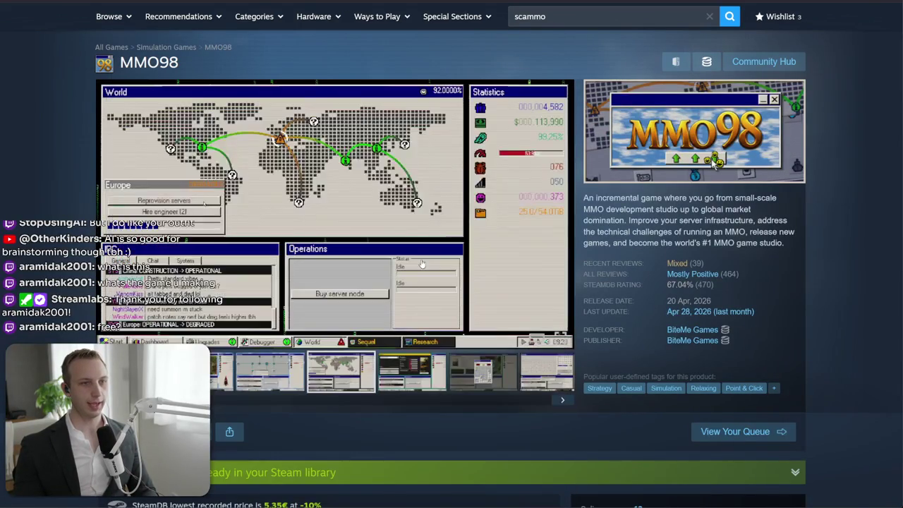
{"action": "key", "text": "alt+Tab"}
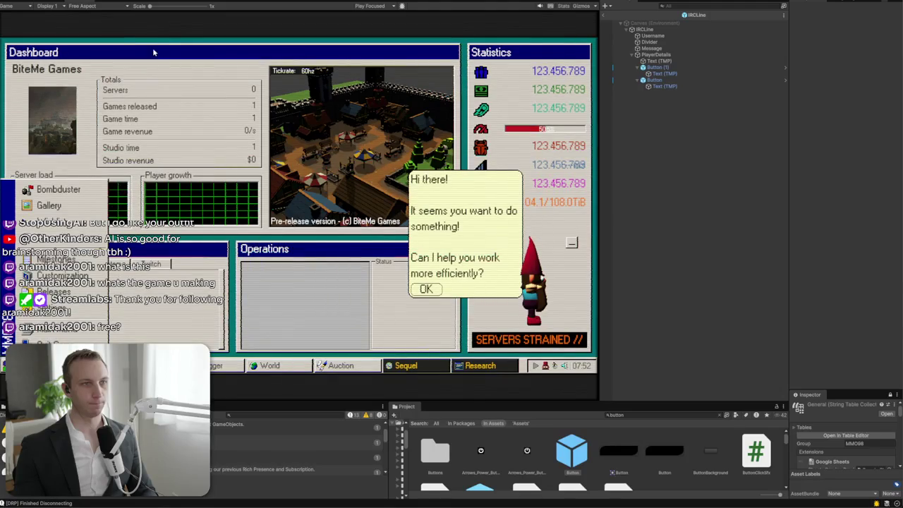
{"action": "left_click", "coordinate": [604, 14]}
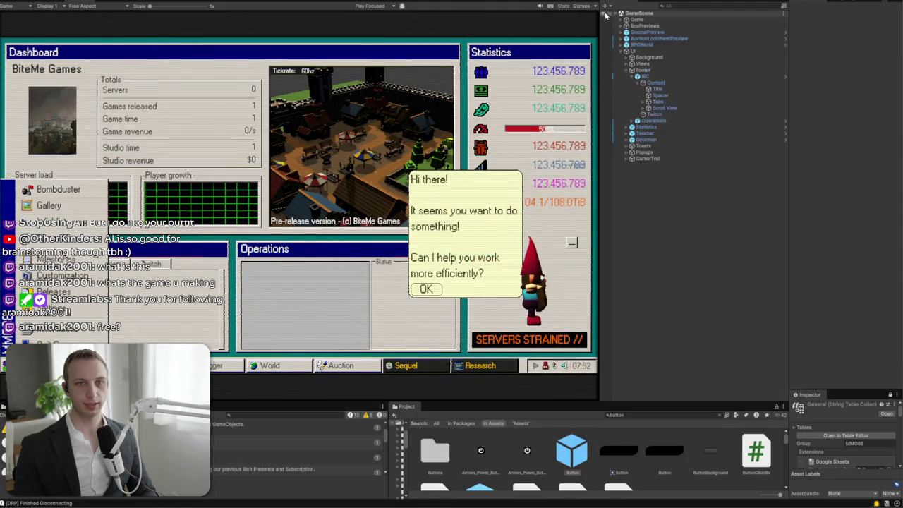
Expand Views and activate the ResearchView object so the Research panel shows
{"action": "left_click", "coordinate": [632, 64]}
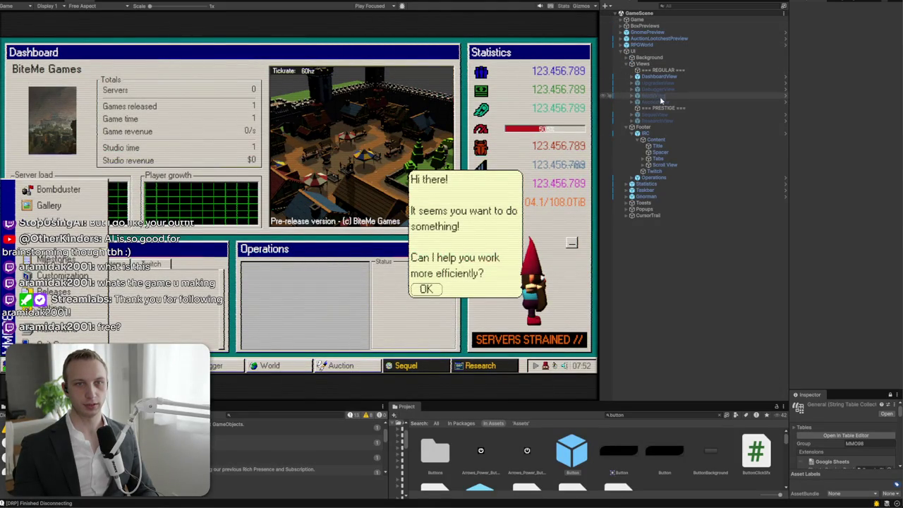
{"action": "left_click", "coordinate": [664, 122]}
{"action": "left_click", "coordinate": [810, 10]}
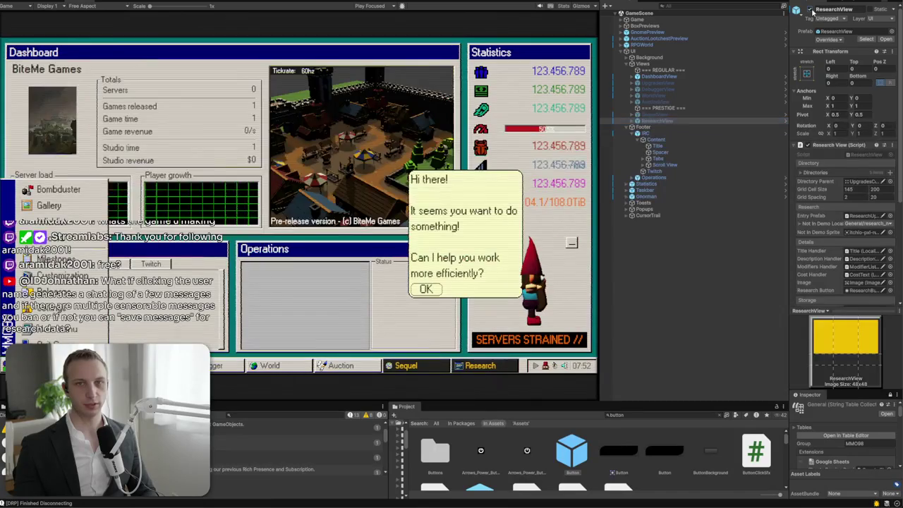
{"action": "left_click_drag", "start_coordinate": [659, 126], "coordinate": [661, 122]}
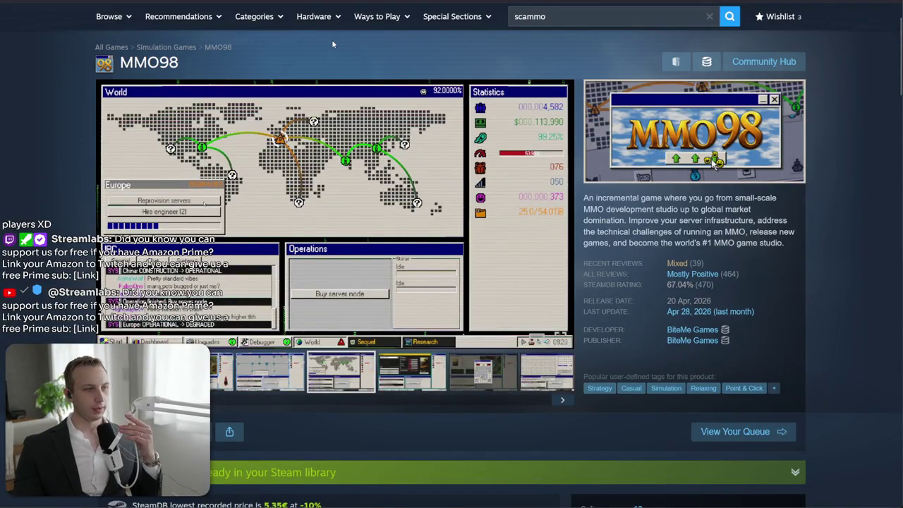
Switch to the MMO98 to-do notes and select the last bullets under Service Pack 2
{"action": "key", "text": "alt+Tab"}
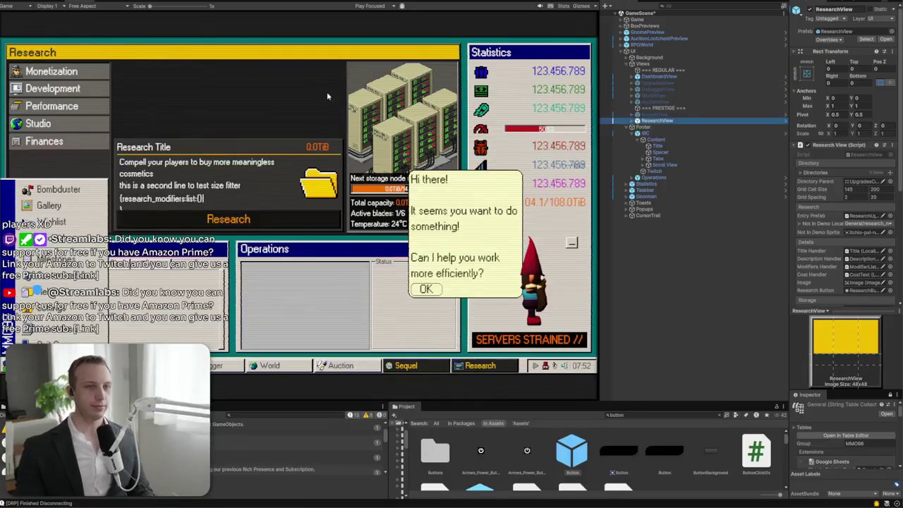
{"action": "key", "text": "alt+Tab"}
{"action": "mouse_move", "coordinate": [344, 194]}
{"action": "left_mouse_down"}
{"action": "mouse_move", "coordinate": [530, 150]}
{"action": "mouse_move", "coordinate": [120, 179]}
{"action": "left_mouse_up"}
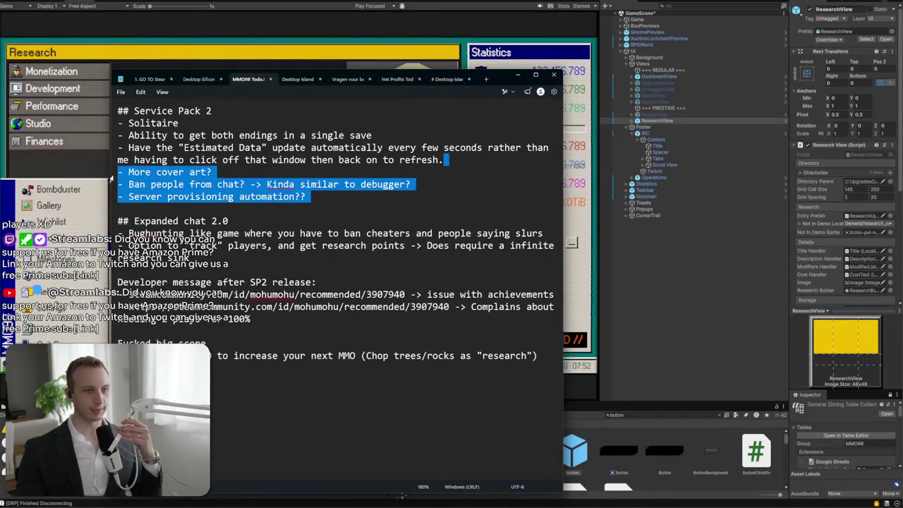
Delete the 'Server provisioning automation??' and 'Ban people from chat' bullet lines
{"action": "left_click", "coordinate": [262, 148]}
{"action": "mouse_move", "coordinate": [451, 157]}
{"action": "left_mouse_down"}
{"action": "mouse_move", "coordinate": [118, 134]}
{"action": "mouse_move", "coordinate": [120, 124]}
{"action": "left_mouse_up"}
{"action": "left_click", "coordinate": [229, 220]}
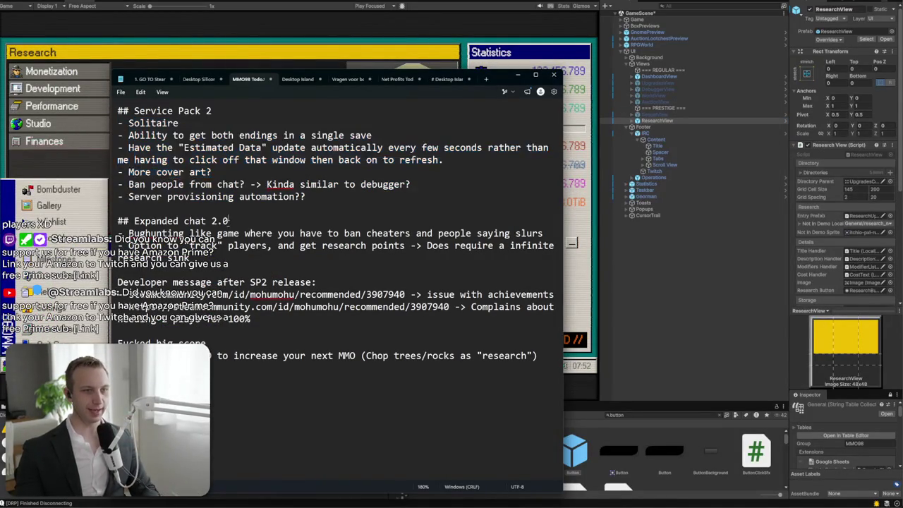
{"action": "left_click_drag", "start_coordinate": [310, 197], "coordinate": [17, 203]}
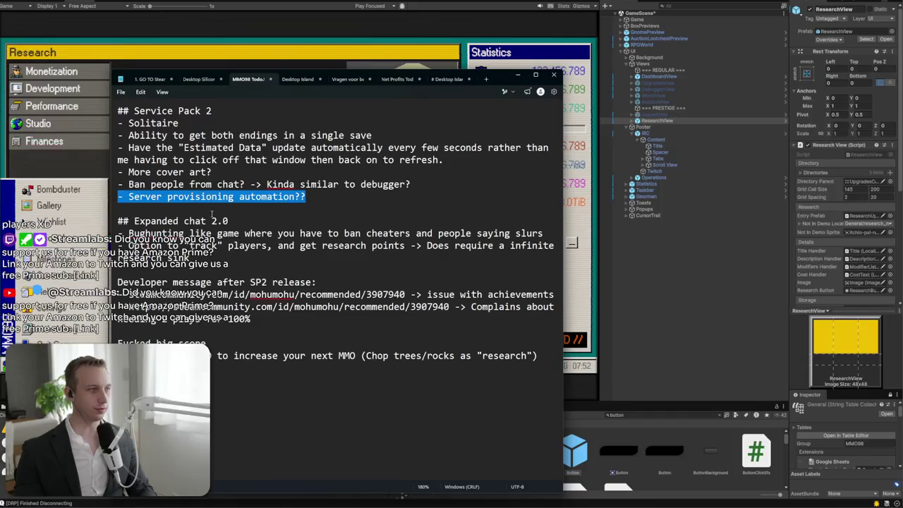
{"action": "key", "text": "BackSpace"}
{"action": "key", "text": "BackSpace"}
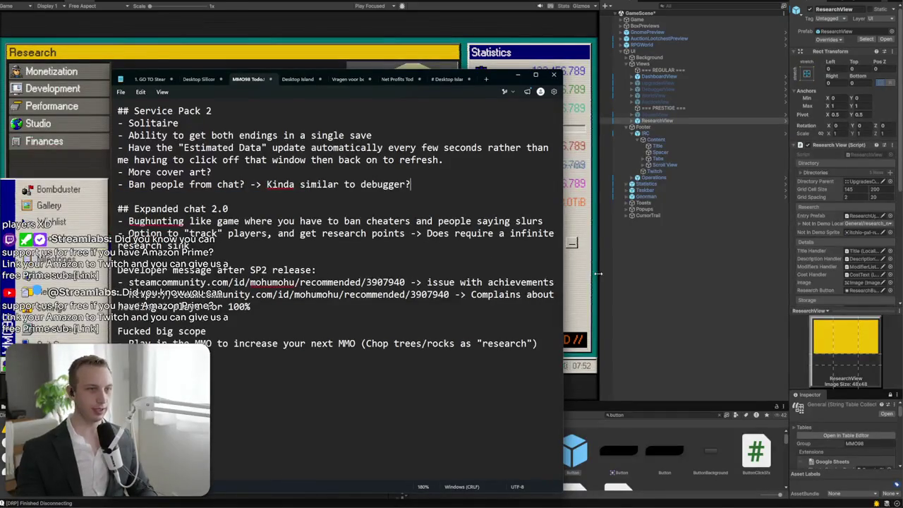
{"action": "left_click_drag", "start_coordinate": [444, 186], "coordinate": [119, 184]}
{"action": "key", "text": "BackSpace"}
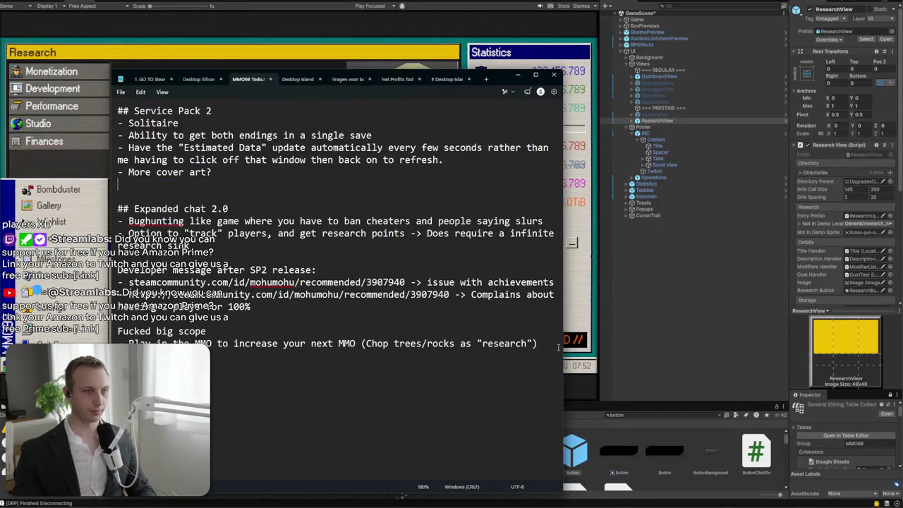
{"action": "key", "text": "BackSpace"}
{"action": "key", "text": "BackSpace"}
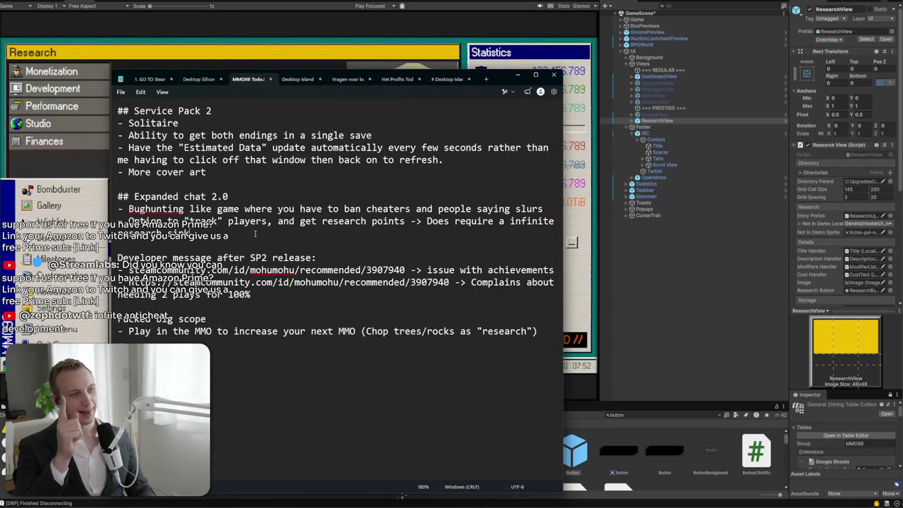
Add '(anticheat?)' after the research sink remark
{"action": "key", "text": "Return"}
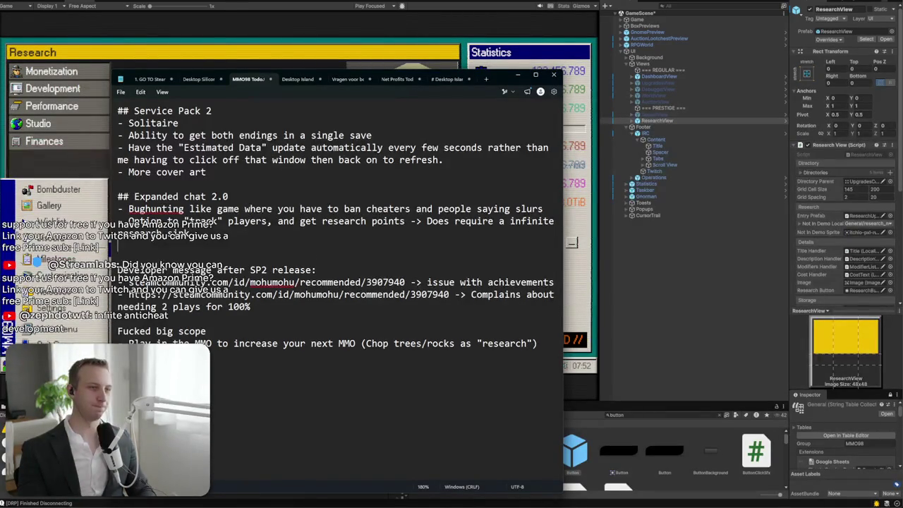
{"action": "type", "text": "/ anticheat"}
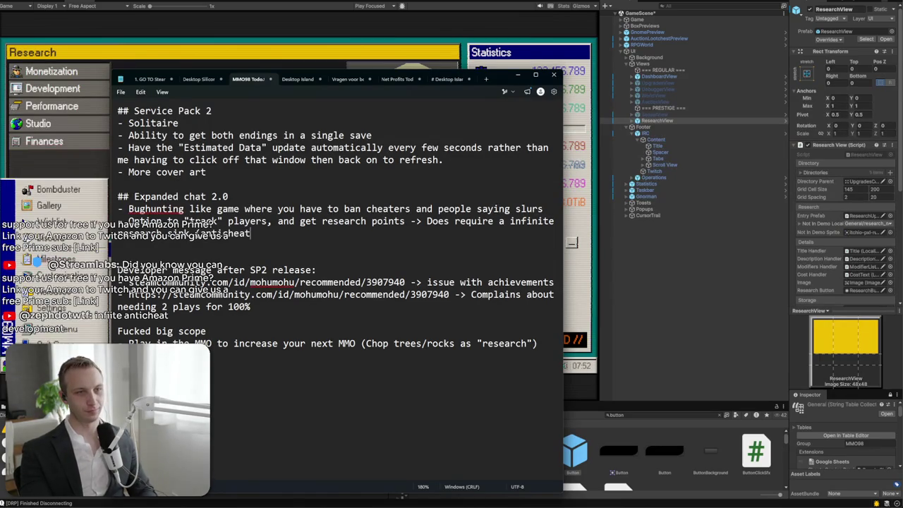
{"action": "type", "text": "?)"}
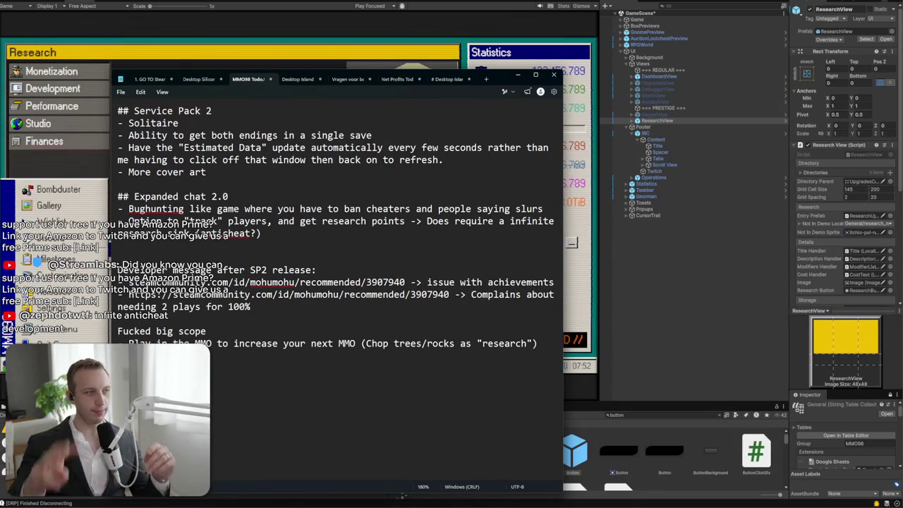
{"action": "mouse_move", "coordinate": [508, 81]}
{"action": "left_mouse_down"}
{"action": "mouse_move", "coordinate": [480, 111]}
{"action": "mouse_move", "coordinate": [470, 47]}
{"action": "mouse_move", "coordinate": [745, 46]}
{"action": "mouse_move", "coordinate": [755, 27]}
{"action": "mouse_move", "coordinate": [698, 241]}
{"action": "mouse_move", "coordinate": [543, 291]}
{"action": "mouse_move", "coordinate": [748, 345]}
{"action": "mouse_move", "coordinate": [716, 330]}
{"action": "mouse_move", "coordinate": [714, 343]}
{"action": "mouse_move", "coordinate": [727, 244]}
{"action": "mouse_move", "coordinate": [758, 429]}
{"action": "mouse_move", "coordinate": [753, 349]}
{"action": "left_mouse_up"}
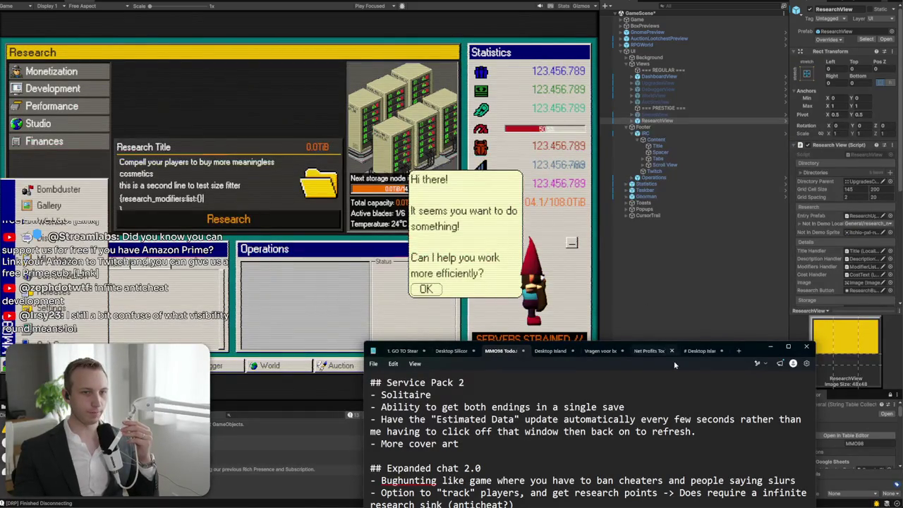
Extend the research sink remark to read '(anticheat / day 1 launch / ??)'
{"action": "left_click_drag", "start_coordinate": [758, 346], "coordinate": [716, 67]}
{"action": "key", "text": "BackSpace"}
{"action": "type", "text": "/"}
{"action": "type", "text": " day 1 launc"}
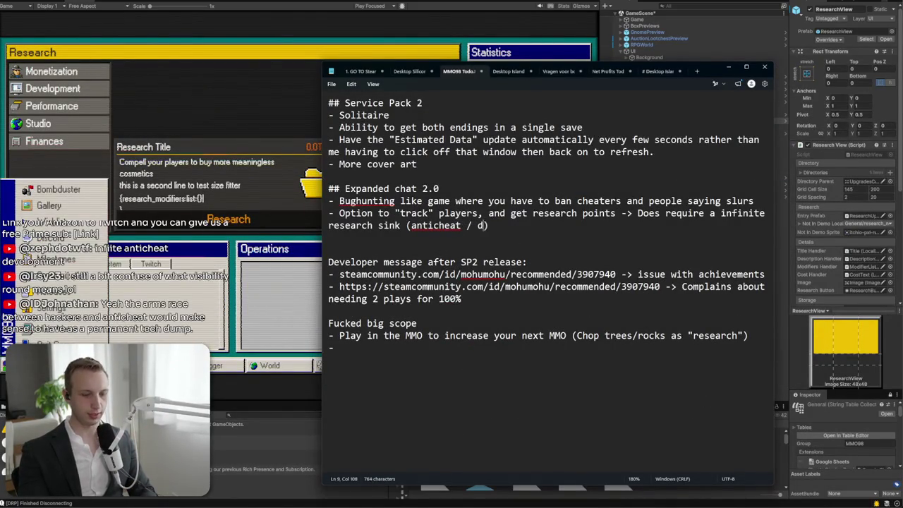
{"action": "type", "text": "h /"}
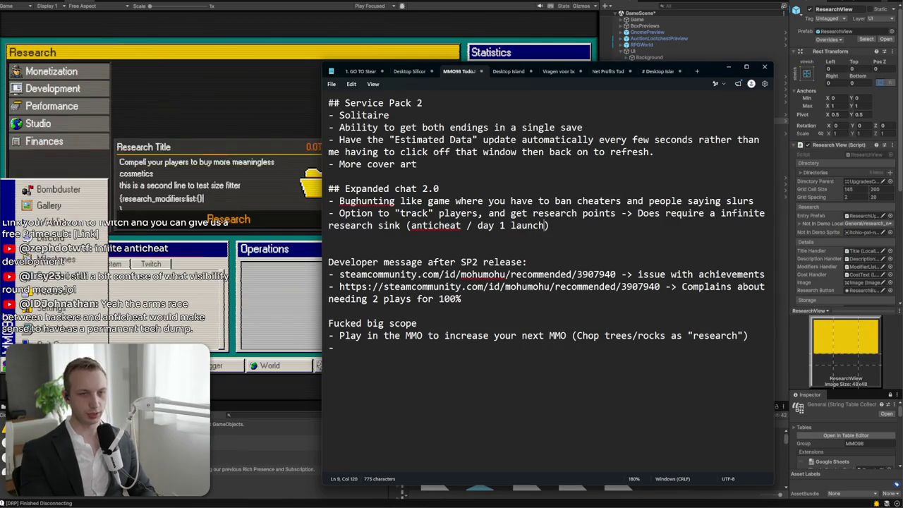
{"action": "left_click", "coordinate": [727, 67]}
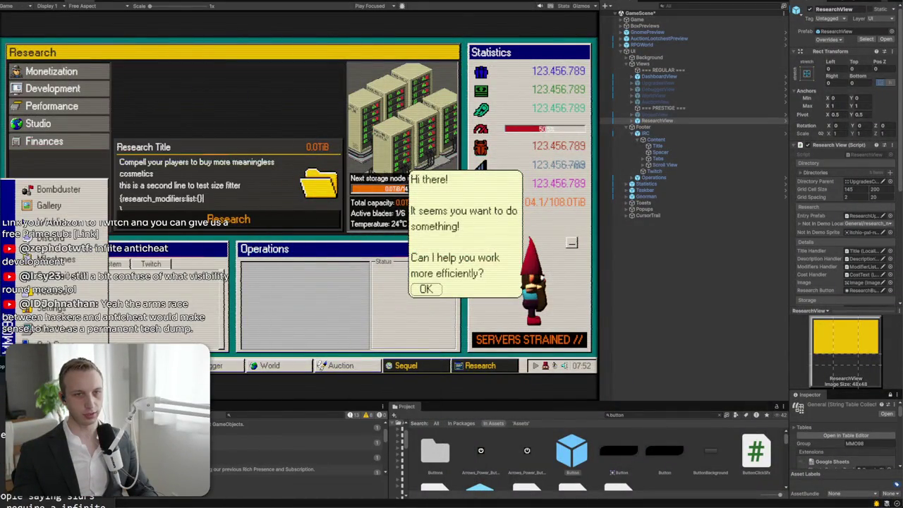
{"action": "key", "text": "alt+Tab"}
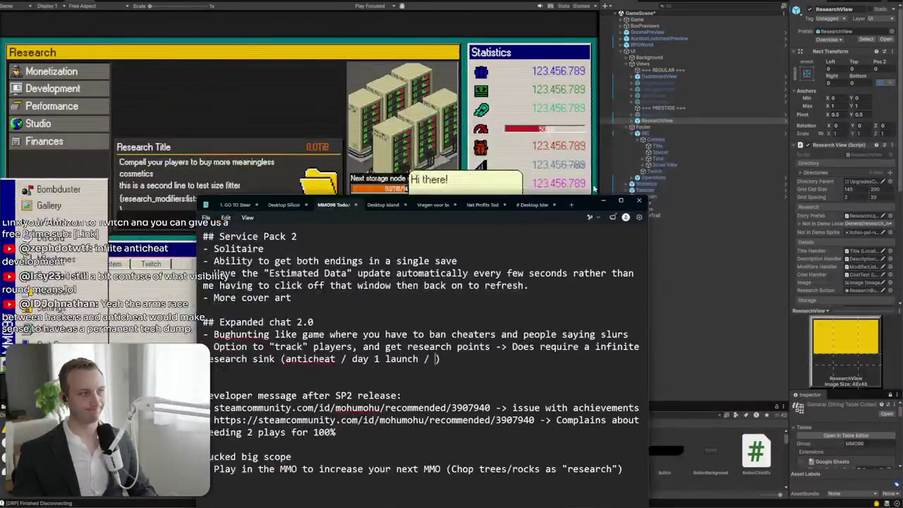
{"action": "type", "text": "??"}
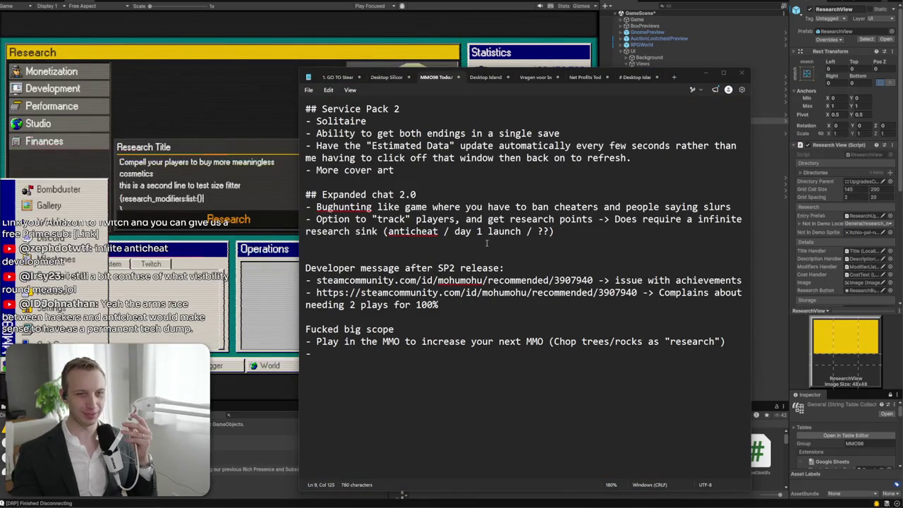
Select the track players bullet lines, then switch to Unity's Research data table
{"action": "left_click", "coordinate": [555, 231]}
{"action": "mouse_move", "coordinate": [555, 231]}
{"action": "left_mouse_down"}
{"action": "mouse_move", "coordinate": [406, 220]}
{"action": "mouse_move", "coordinate": [327, 232]}
{"action": "mouse_move", "coordinate": [305, 216]}
{"action": "mouse_move", "coordinate": [386, 232]}
{"action": "mouse_move", "coordinate": [618, 233]}
{"action": "mouse_move", "coordinate": [393, 219]}
{"action": "mouse_move", "coordinate": [308, 223]}
{"action": "mouse_move", "coordinate": [316, 231]}
{"action": "left_mouse_up"}
{"action": "left_click", "coordinate": [618, 234]}
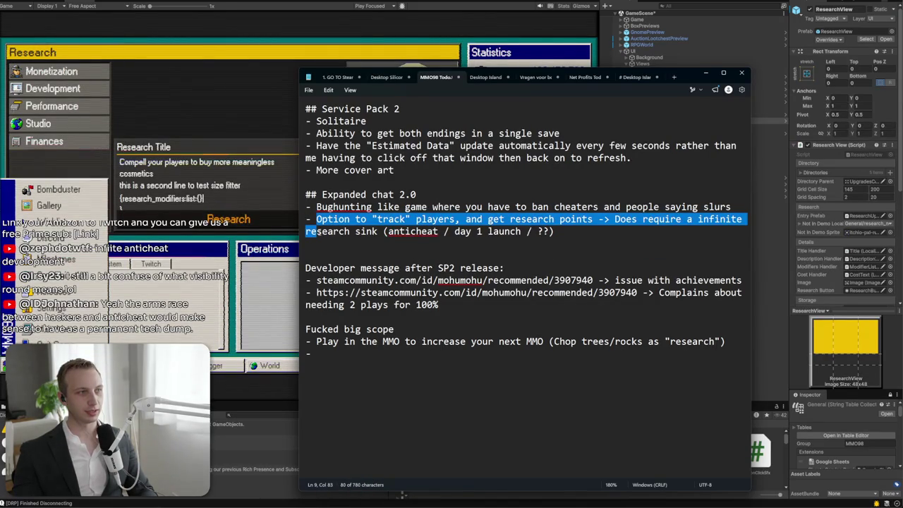
{"action": "left_click", "coordinate": [323, 232]}
{"action": "mouse_move", "coordinate": [316, 220]}
{"action": "left_mouse_down"}
{"action": "mouse_move", "coordinate": [321, 242]}
{"action": "mouse_move", "coordinate": [315, 231]}
{"action": "left_mouse_up"}
{"action": "left_click", "coordinate": [317, 231]}
{"action": "left_click", "coordinate": [315, 231]}
{"action": "left_click", "coordinate": [315, 232]}
{"action": "left_click", "coordinate": [316, 231]}
{"action": "left_click", "coordinate": [316, 231]}
{"action": "left_click", "coordinate": [316, 231]}
{"action": "left_click", "coordinate": [315, 232]}
{"action": "left_click", "coordinate": [315, 232]}
{"action": "left_click", "coordinate": [316, 232]}
{"action": "left_click", "coordinate": [316, 231]}
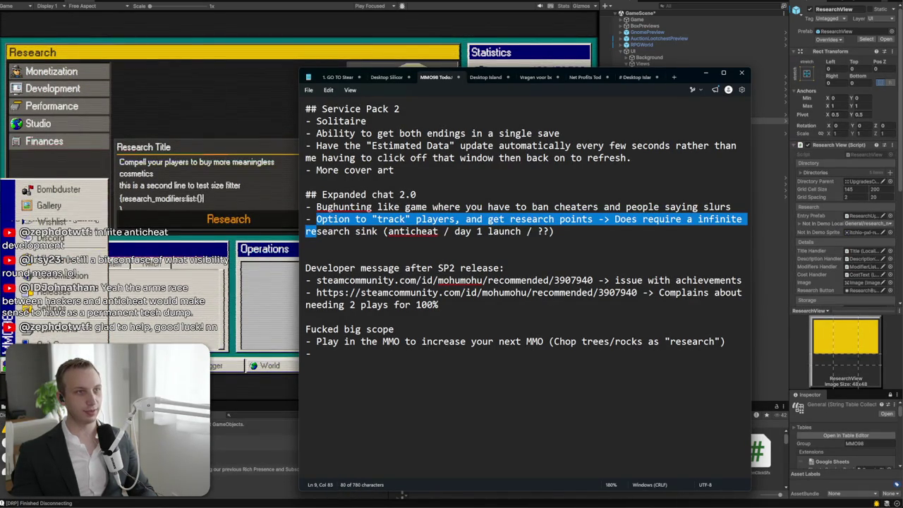
{"action": "left_click", "coordinate": [143, 2]}
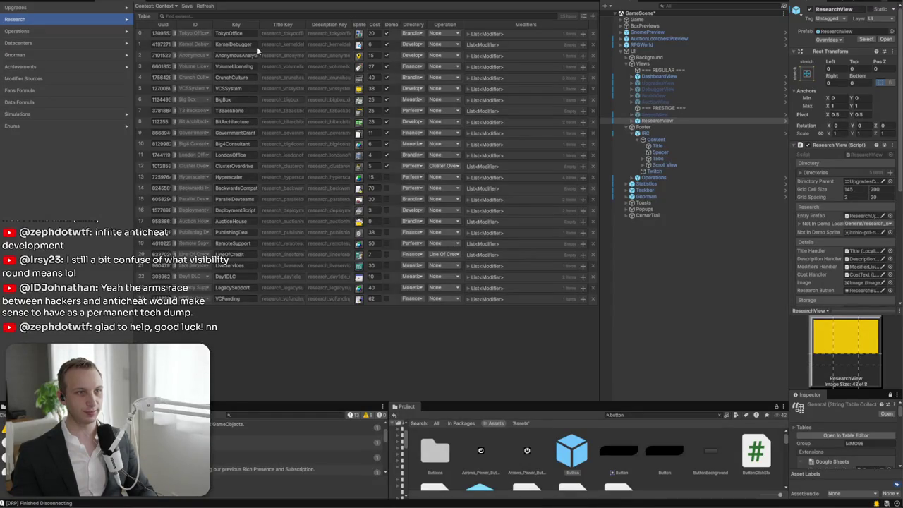
Select the row-2 key text in the Research table, then highlight the track players bullet in the notes
{"action": "left_click_drag", "start_coordinate": [256, 55], "coordinate": [217, 58]}
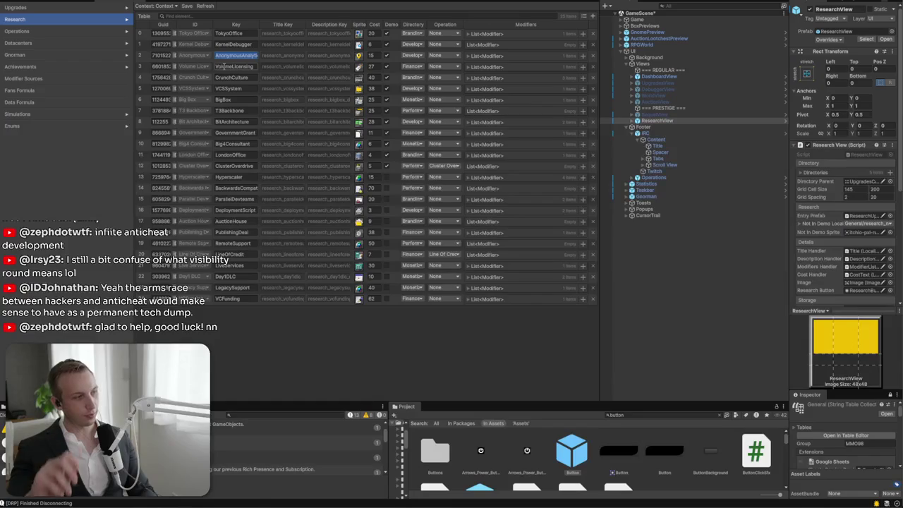
{"action": "key", "text": "alt+Tab"}
{"action": "left_click", "coordinate": [555, 231]}
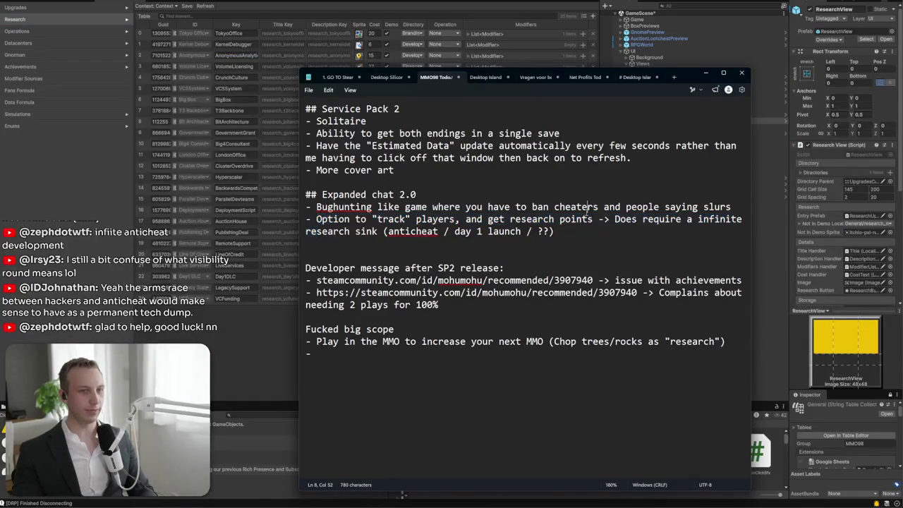
{"action": "mouse_move", "coordinate": [555, 231]}
{"action": "left_mouse_down"}
{"action": "mouse_move", "coordinate": [424, 209]}
{"action": "mouse_move", "coordinate": [300, 224]}
{"action": "mouse_move", "coordinate": [536, 231]}
{"action": "mouse_move", "coordinate": [487, 218]}
{"action": "left_mouse_up"}
Review the anticheat / day 1 launch / ?? note, then minimize Notepad to reveal Unity
{"action": "left_click", "coordinate": [548, 231]}
{"action": "left_click", "coordinate": [412, 232]}
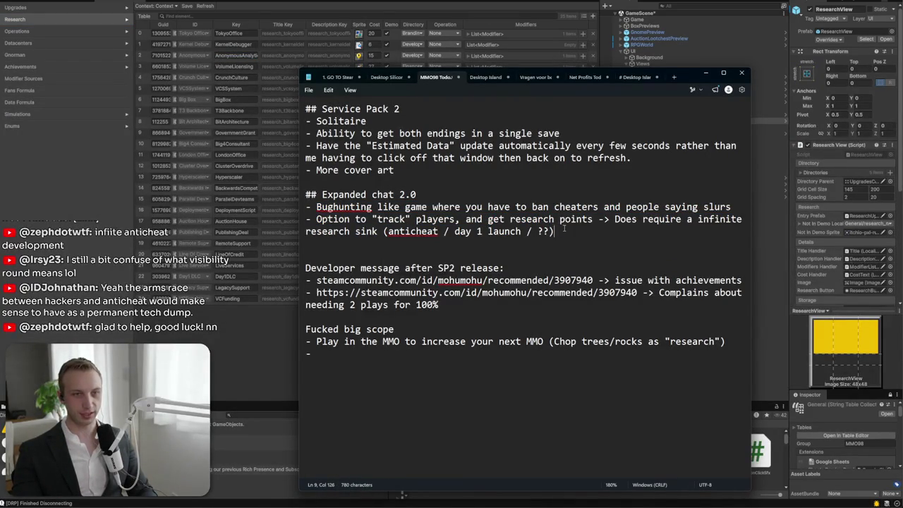
{"action": "mouse_move", "coordinate": [550, 231]}
{"action": "left_mouse_down"}
{"action": "mouse_move", "coordinate": [415, 231]}
{"action": "mouse_move", "coordinate": [551, 232]}
{"action": "left_mouse_up"}
{"action": "left_click", "coordinate": [445, 232]}
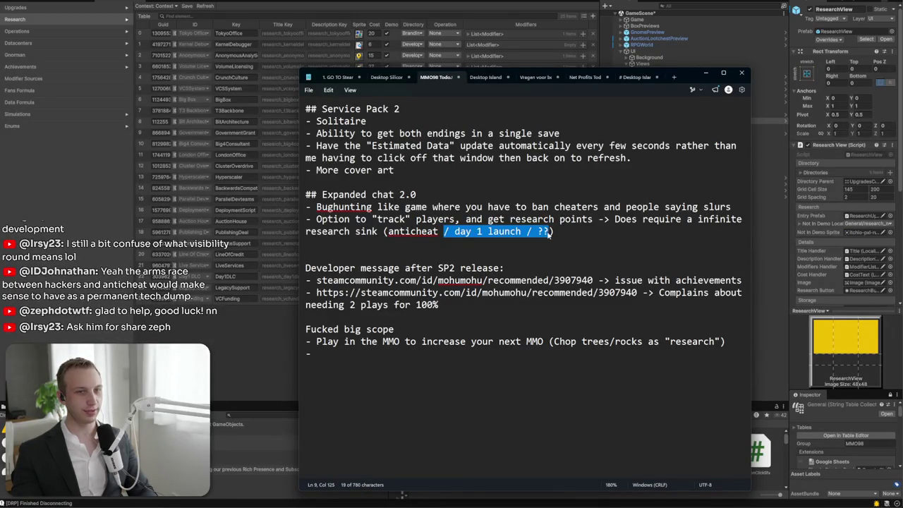
{"action": "left_click", "coordinate": [550, 232]}
{"action": "key", "text": "shift+Left"}
{"action": "key", "text": "shift+Left"}
{"action": "key", "text": "Left"}
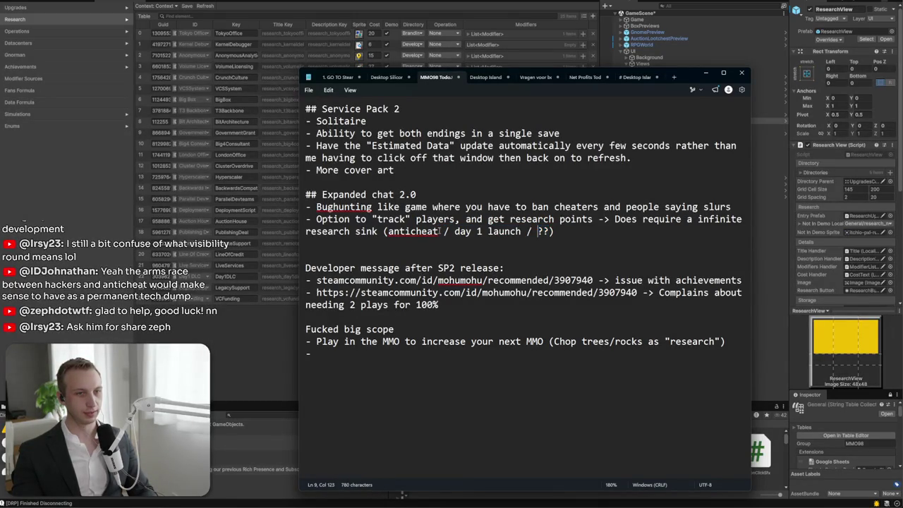
{"action": "left_click", "coordinate": [60, 2]}
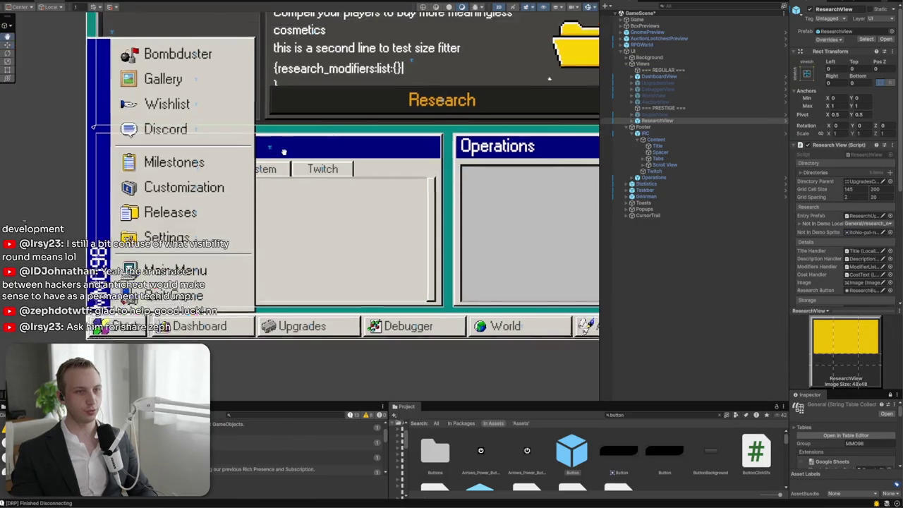
Frame the game canvas, hide ResearchView to show the Dashboard, and glance over the Research table editor
{"action": "key", "text": "f"}
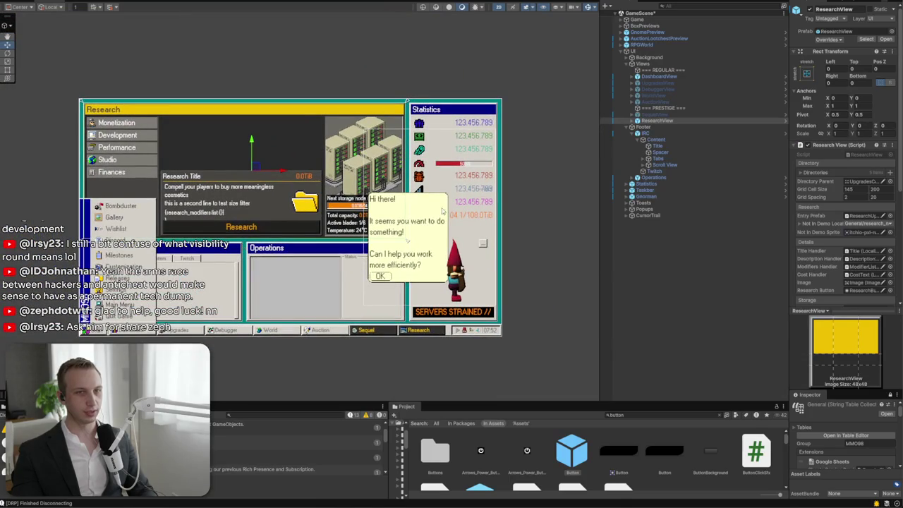
{"action": "left_click", "coordinate": [810, 9]}
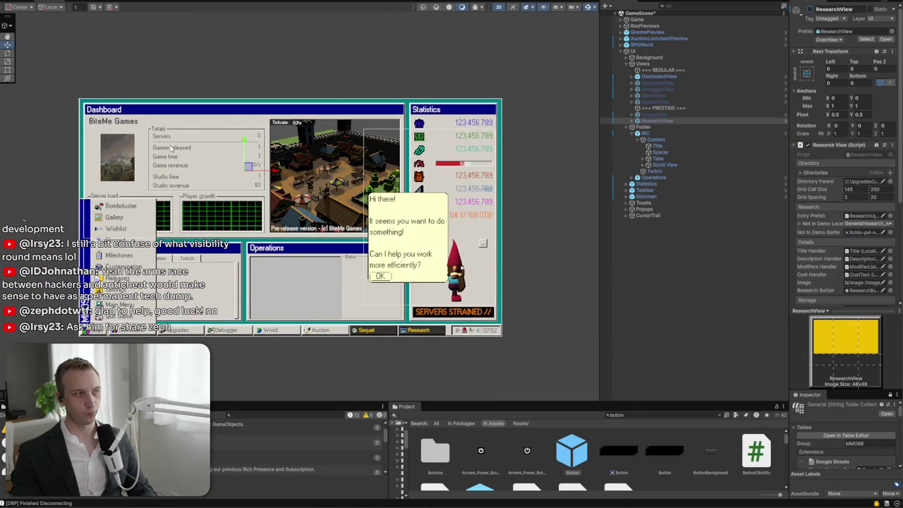
{"action": "key", "text": "alt+Tab"}
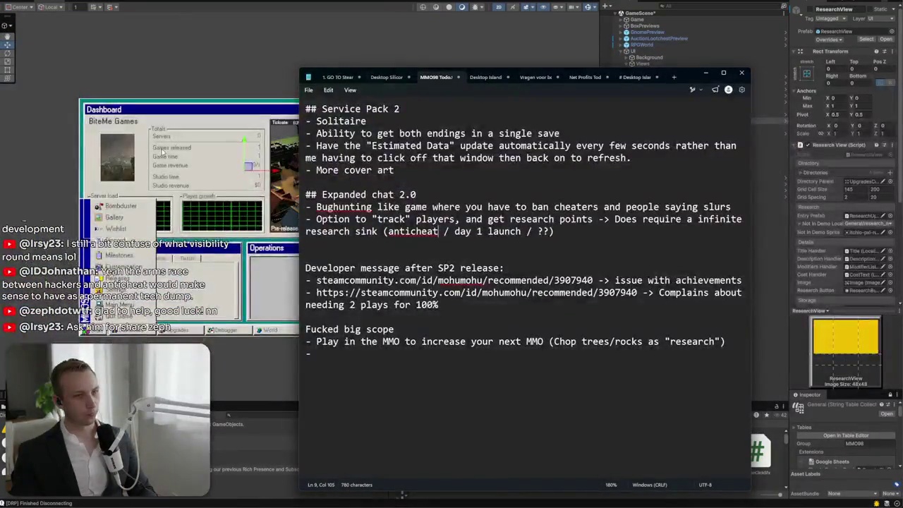
{"action": "key", "text": "alt+Tab"}
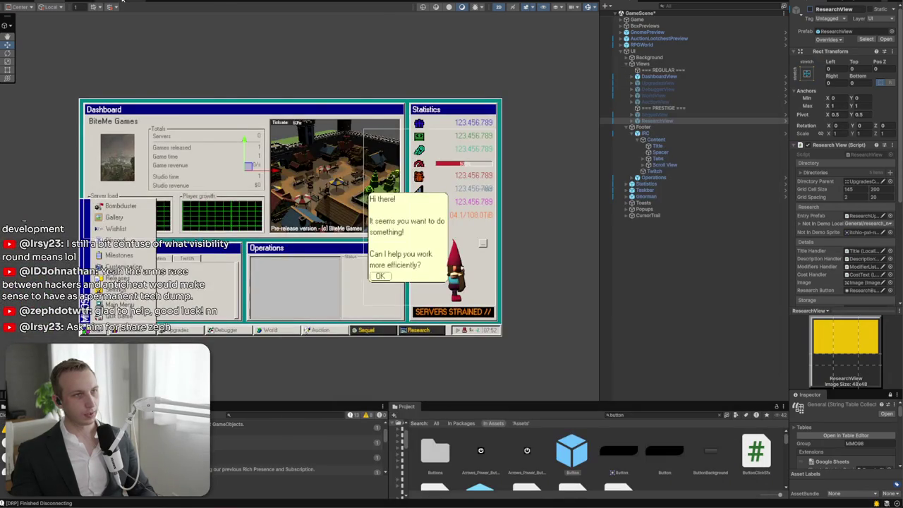
{"action": "left_click", "coordinate": [77, 5]}
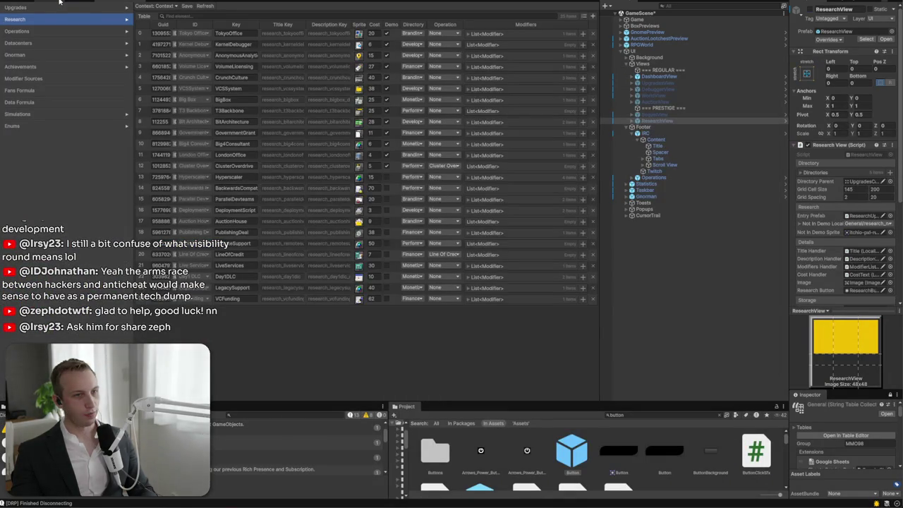
{"action": "left_click", "coordinate": [60, 2]}
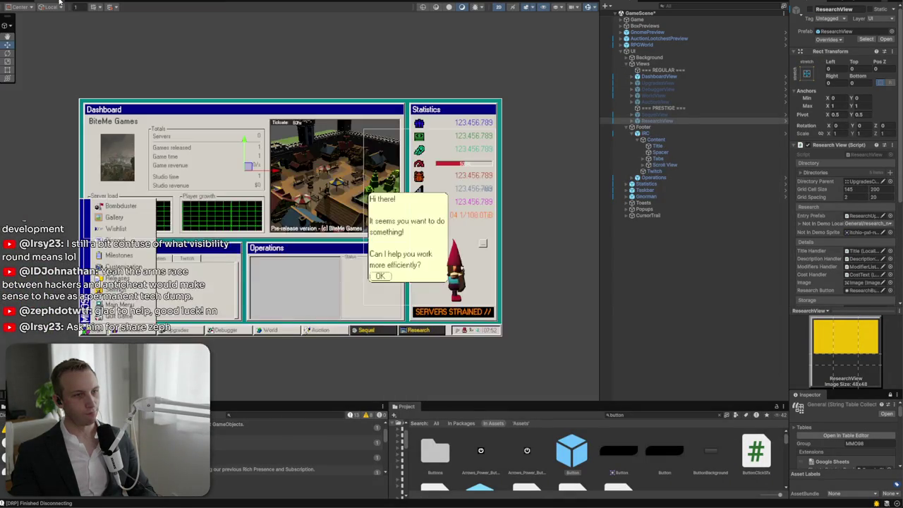
Go to the Gemini conversation, review the Developer Q&A idea, and ready the prompt box
{"action": "key", "text": "alt+Tab"}
{"action": "key", "text": "alt+Tab"}
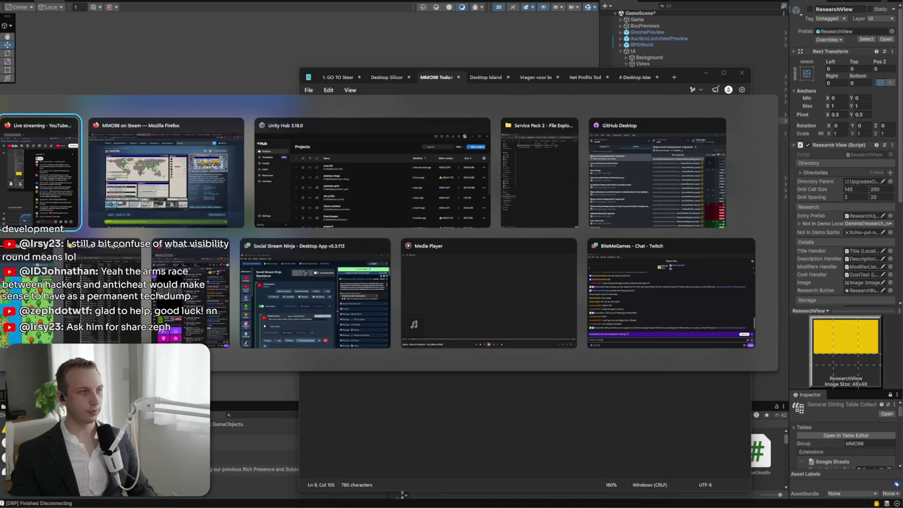
{"action": "key", "text": "alt+Tab"}
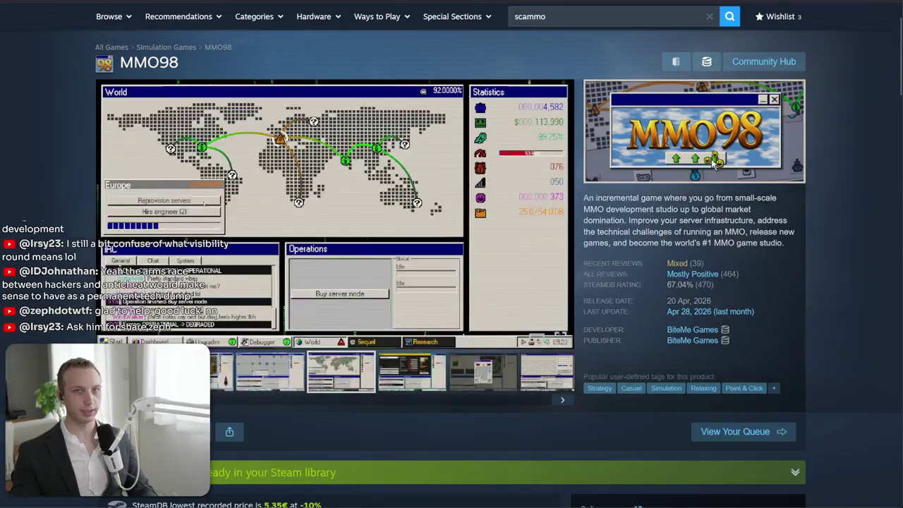
{"action": "key", "text": "ctrl+Tab"}
{"action": "key", "text": "ctrl+Tab"}
{"action": "mouse_move", "coordinate": [413, 374]}
{"action": "left_mouse_down"}
{"action": "mouse_move", "coordinate": [424, 300]}
{"action": "mouse_move", "coordinate": [507, 308]}
{"action": "mouse_move", "coordinate": [416, 374]}
{"action": "left_mouse_up"}
{"action": "left_click", "coordinate": [512, 473]}
Write the opening: no Q&A, but "research" a player for a small amount of currency
{"action": "type", "text": "No Q&A, but"}
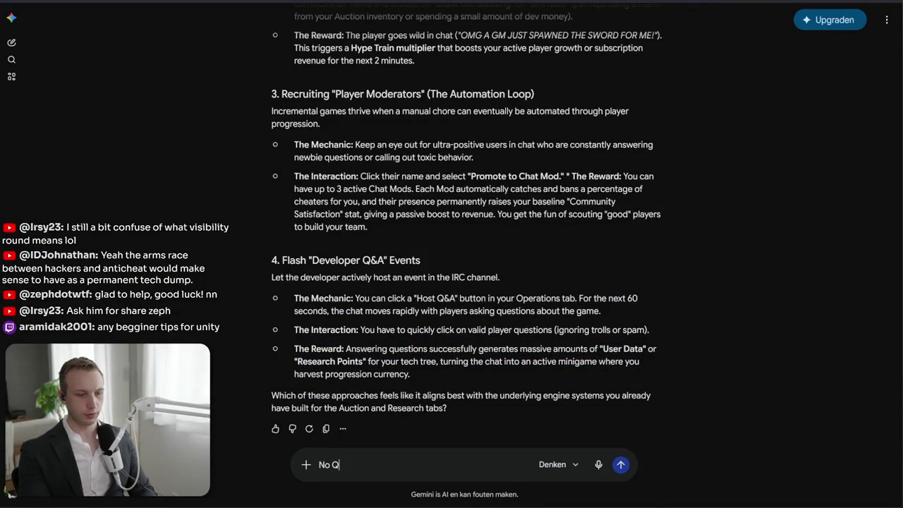
{"action": "type", "text": "idea of being able to \"rese"}
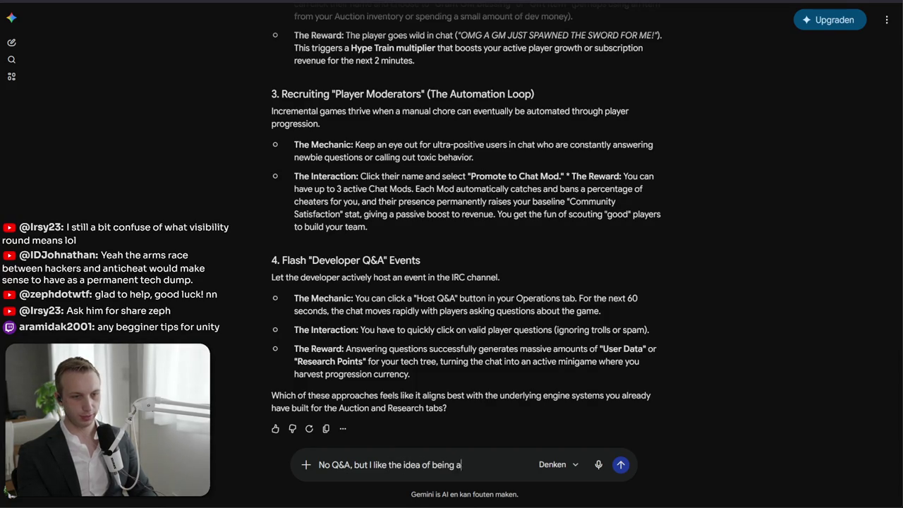
{"action": "type", "text": "arch"}
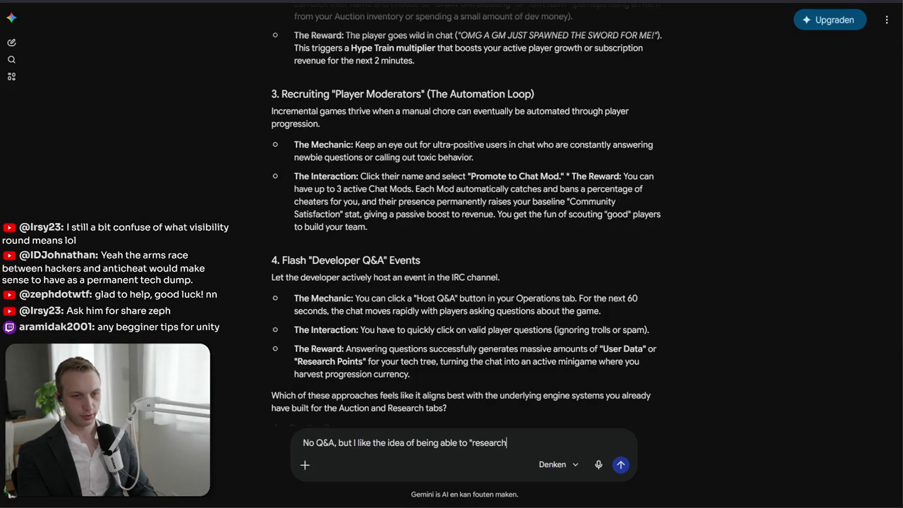
{"action": "key", "text": "BackSpace"}
{"action": "key", "text": "BackSpace"}
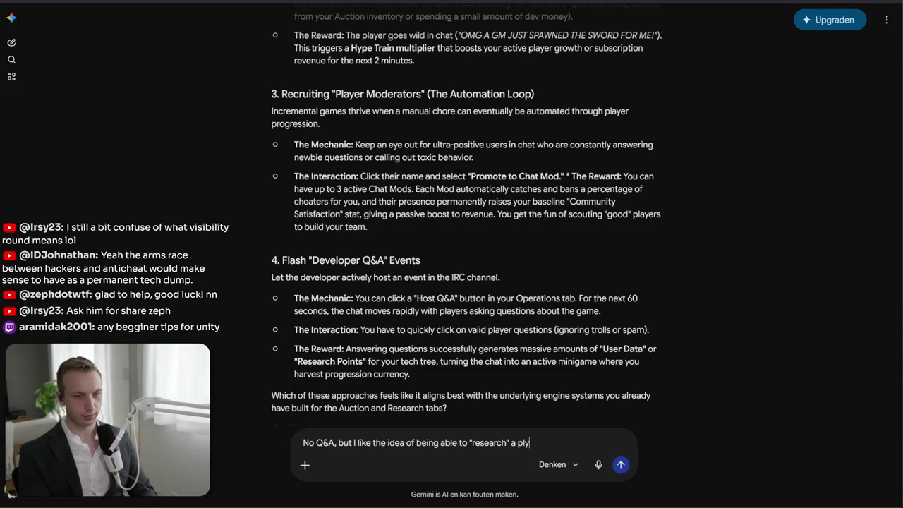
{"action": "type", "text": "ayer, and it gives you a "}
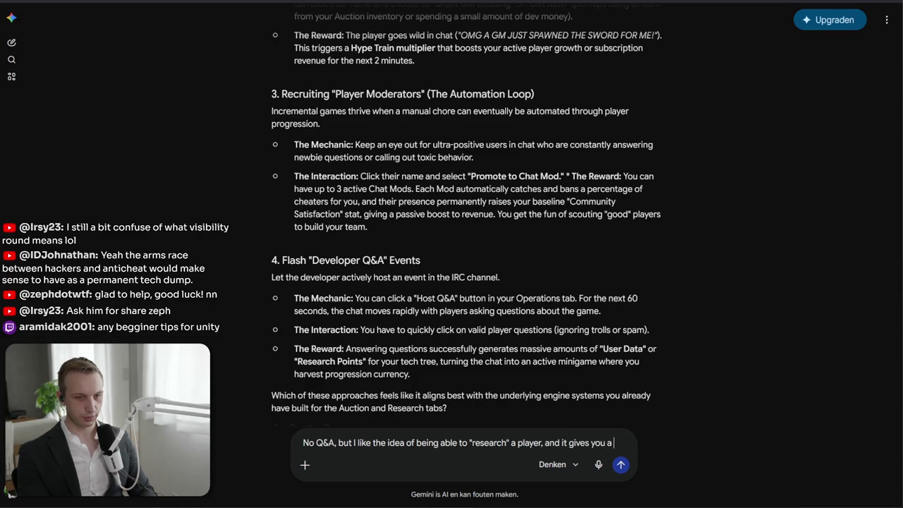
{"action": "type", "text": "small amount of research"}
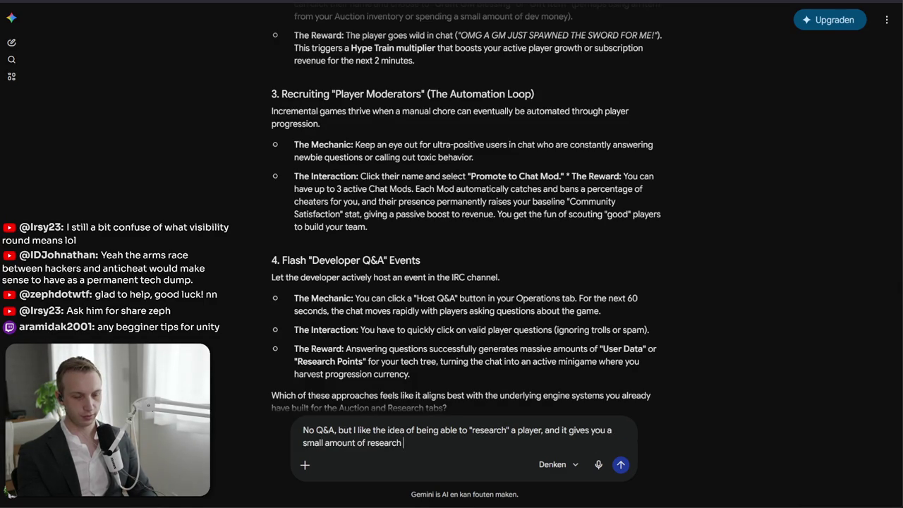
{"action": "key", "text": "ctrl+BackSpace"}
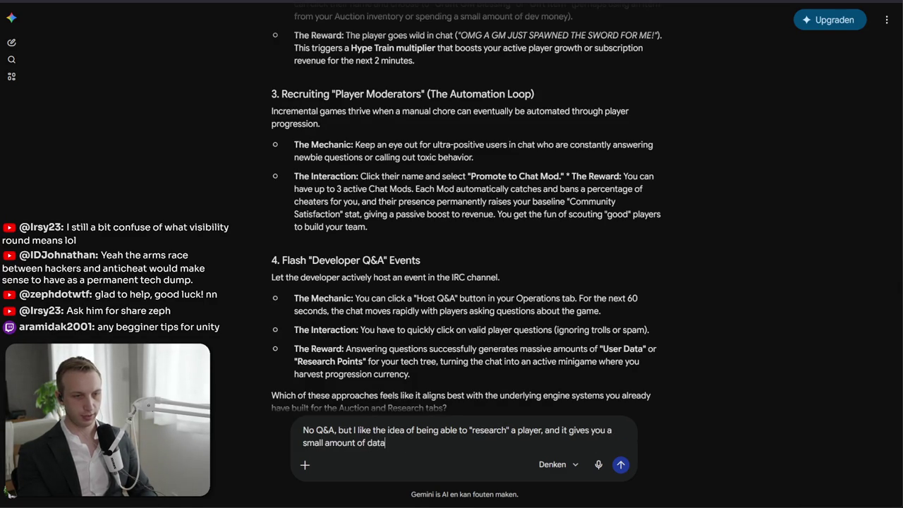
{"action": "type", "text": "ncy)."}
{"action": "key", "text": "shift+Return"}
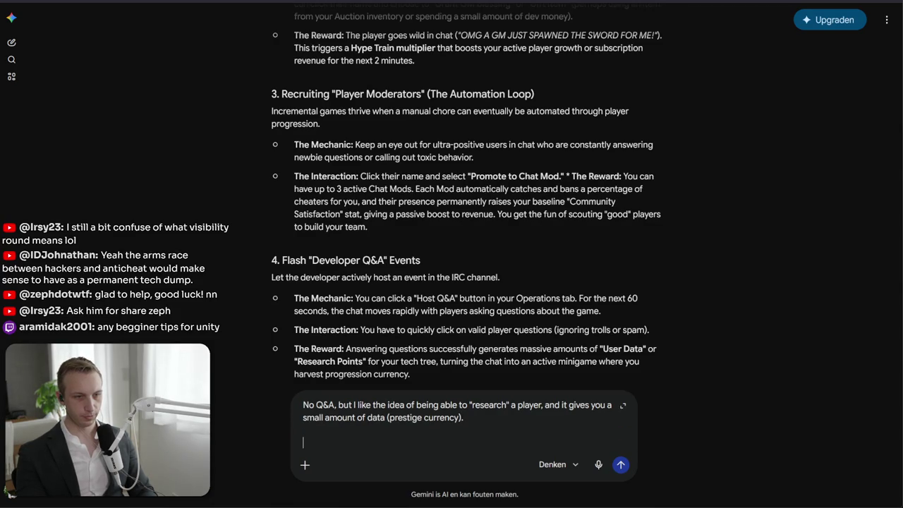
Add that there should be a lore-friendly limit on how often, e.g. a cooldown
{"action": "type", "text": "There should be a liimit"}
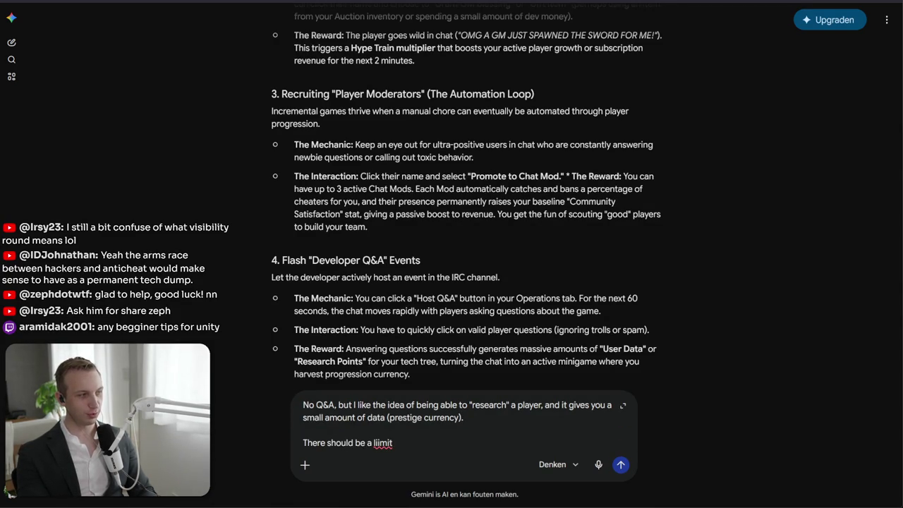
{"action": "key", "text": "BackSpace"}
{"action": "key", "text": "BackSpace"}
{"action": "key", "text": "BackSpace"}
{"action": "key", "text": "BackSpace"}
{"action": "type", "text": "mit"}
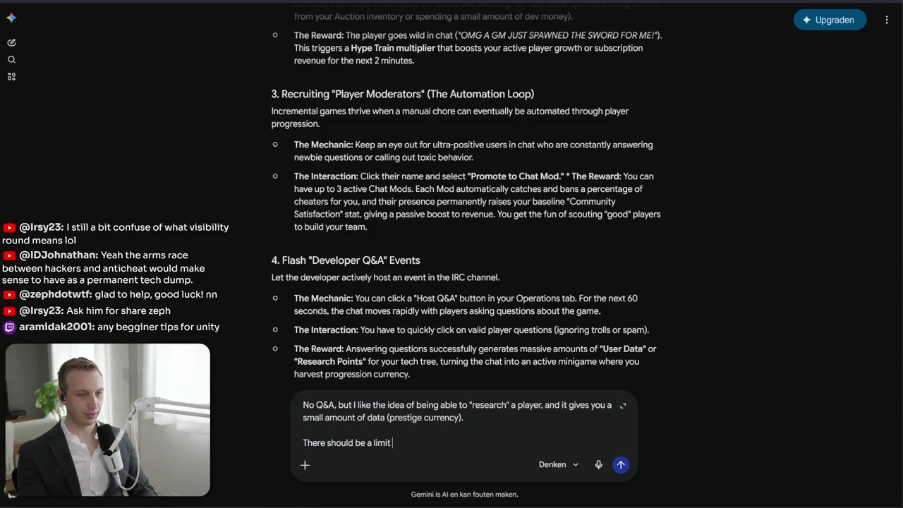
{"action": "type", "text": " to how much you can do"}
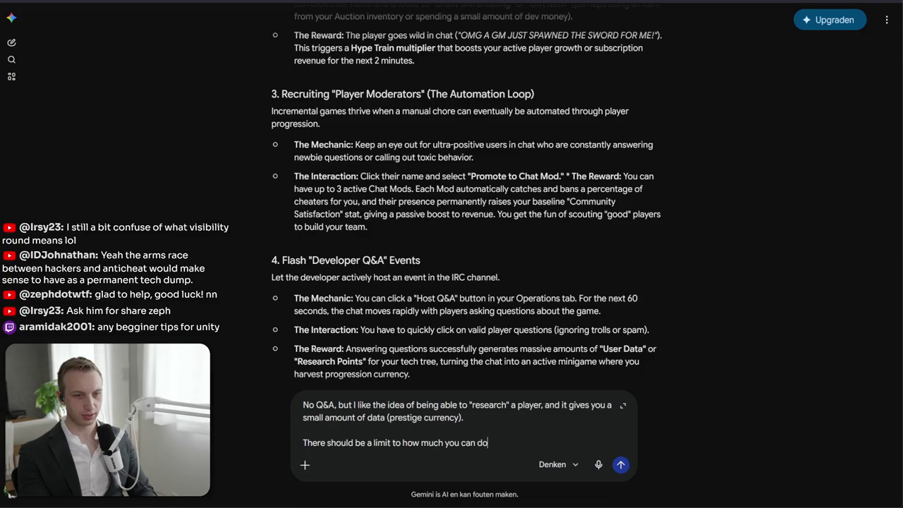
{"action": "type", "text": " this, that makes sen"}
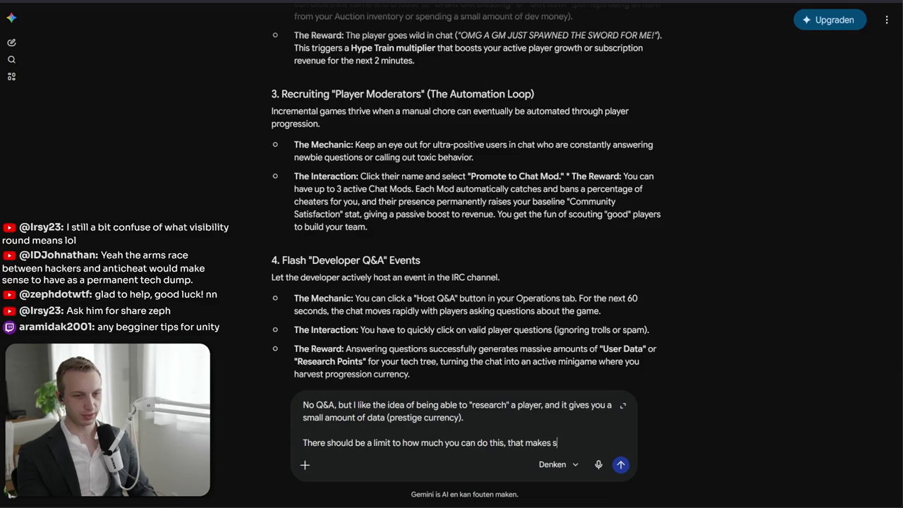
{"action": "type", "text": "se l"}
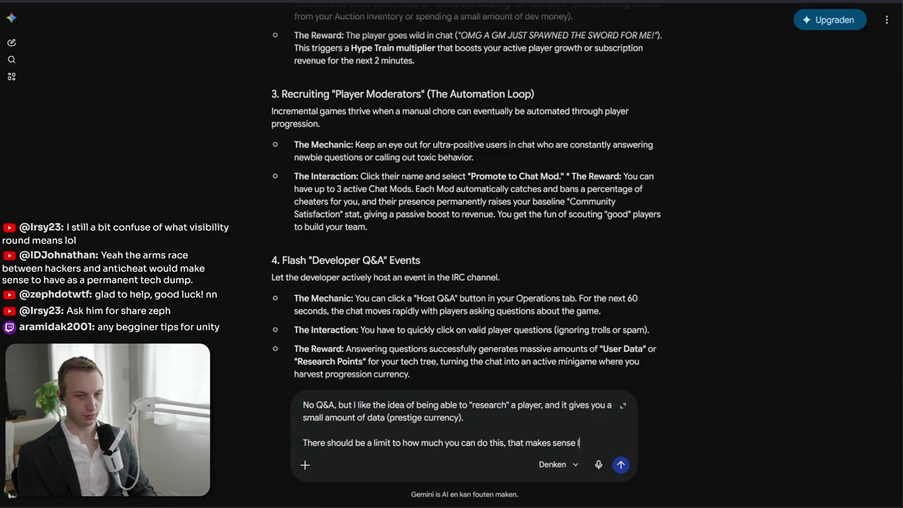
{"action": "type", "text": "ore wise (e.g. cooldown)."}
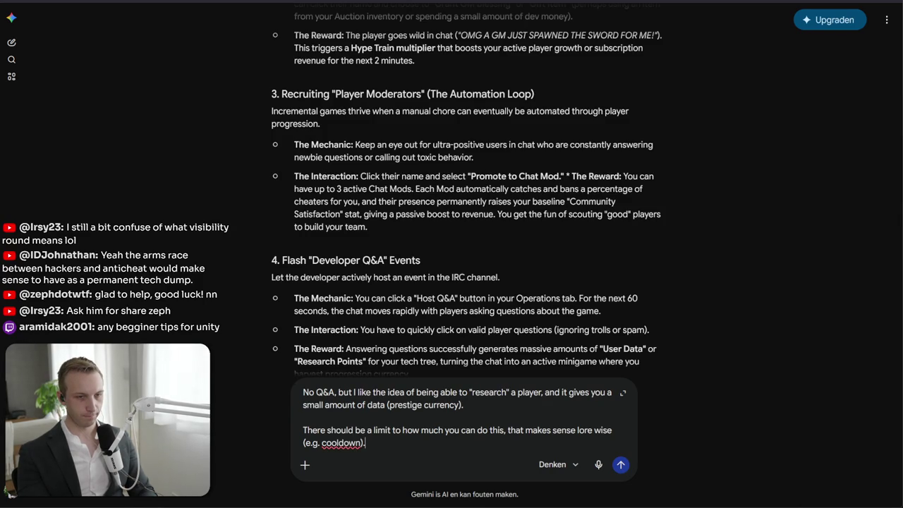
{"action": "key", "text": "shift+Return"}
{"action": "key", "text": "shift+Return"}
{"action": "type", "text": "Theso weme infinisou"}
{"action": "key", "text": "BackSpace"}
{"action": "key", "text": "BackSpace"}
{"action": "key", "text": "BackSpace"}
Send the reply and read Gemini's Packet Sniffing and Cooldown suggestions
{"action": "key", "text": "Return"}
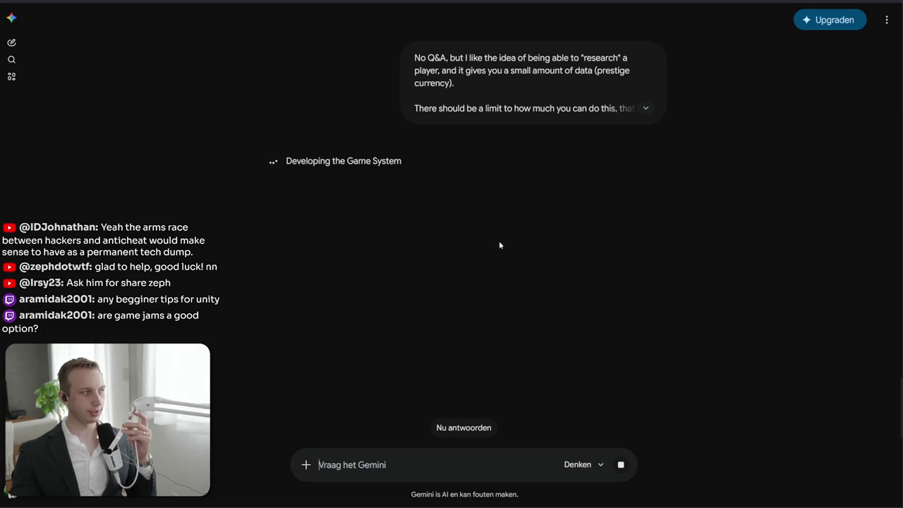
{"action": "mouse_move", "coordinate": [615, 371]}
{"action": "left_mouse_down"}
{"action": "mouse_move", "coordinate": [606, 307]}
{"action": "mouse_move", "coordinate": [606, 369]}
{"action": "left_mouse_up"}
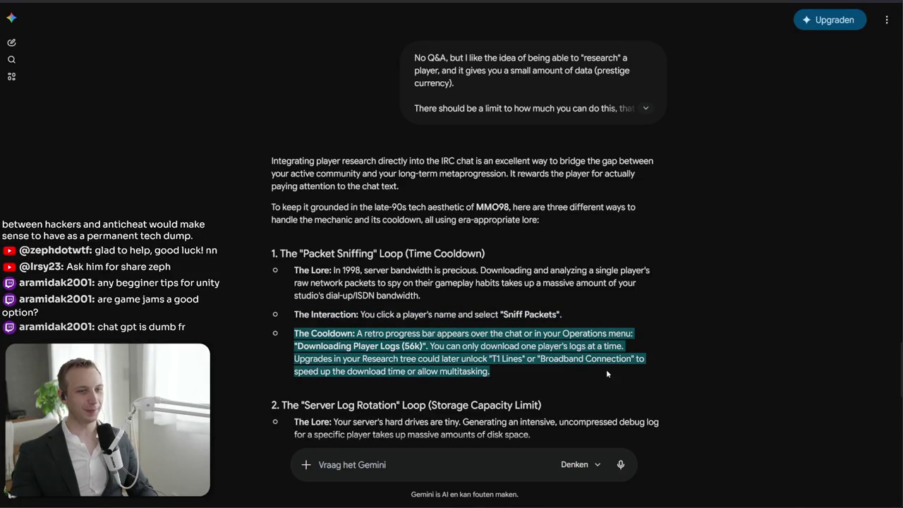
{"action": "left_click", "coordinate": [328, 343]}
{"action": "scroll", "coordinate": [327, 343], "scroll_direction": "down", "scroll_amount": 2}
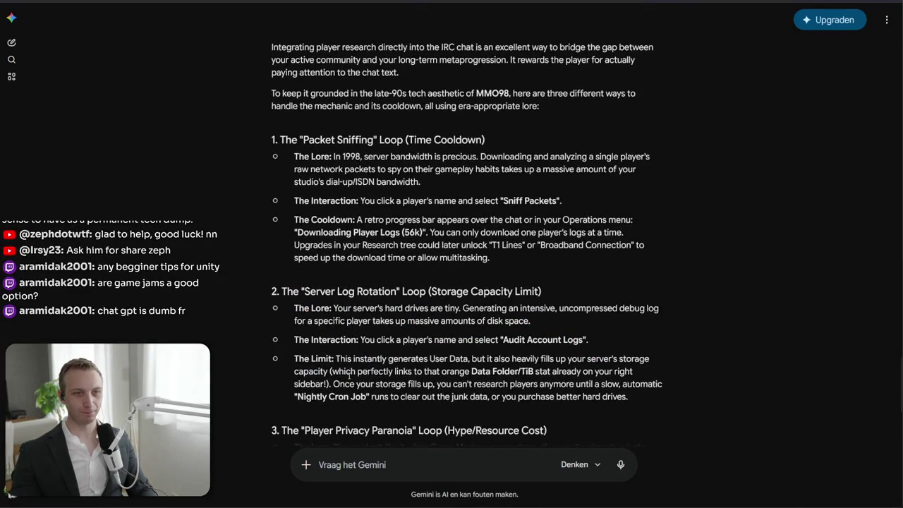
{"action": "mouse_move", "coordinate": [292, 220]}
{"action": "left_mouse_down"}
{"action": "mouse_move", "coordinate": [591, 245]}
{"action": "mouse_move", "coordinate": [490, 258]}
{"action": "left_mouse_up"}
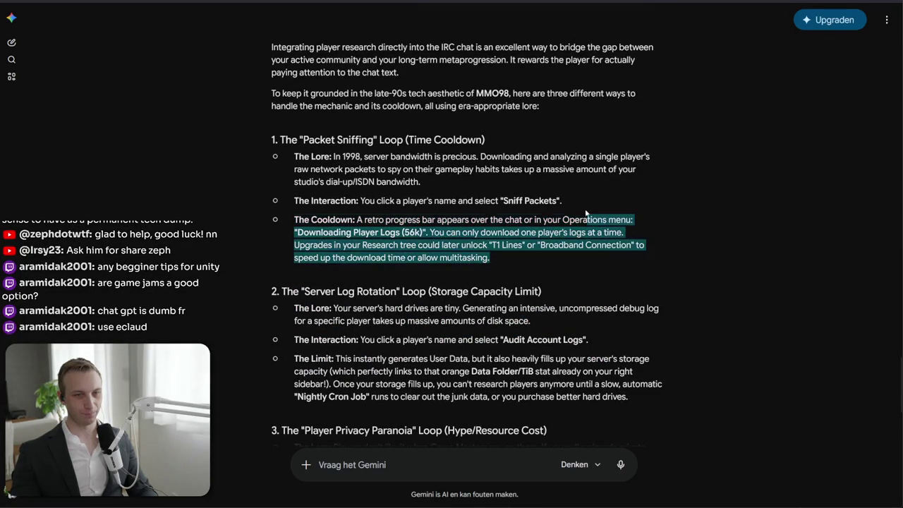
{"action": "left_click", "coordinate": [490, 258]}
{"action": "left_click_drag", "start_coordinate": [294, 219], "coordinate": [624, 232]}
{"action": "left_click", "coordinate": [587, 233]}
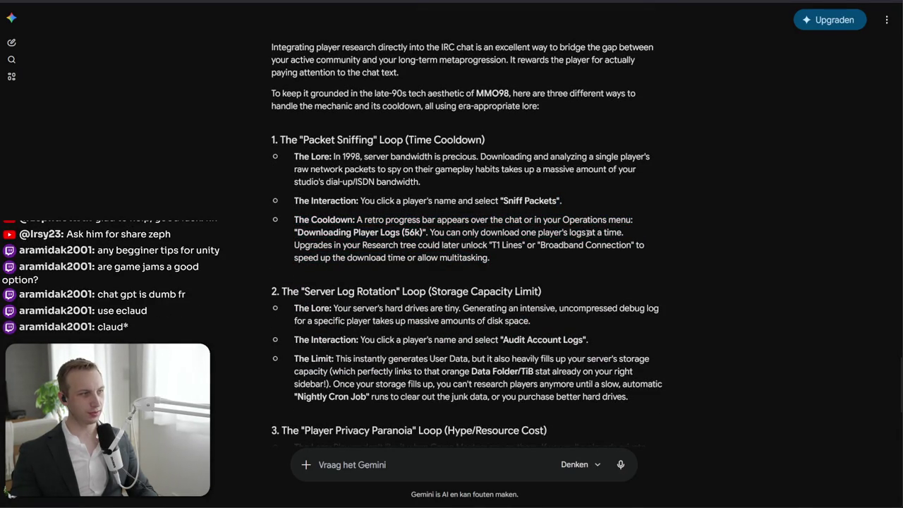
{"action": "scroll", "coordinate": [549, 263], "scroll_direction": "down", "scroll_amount": 2}
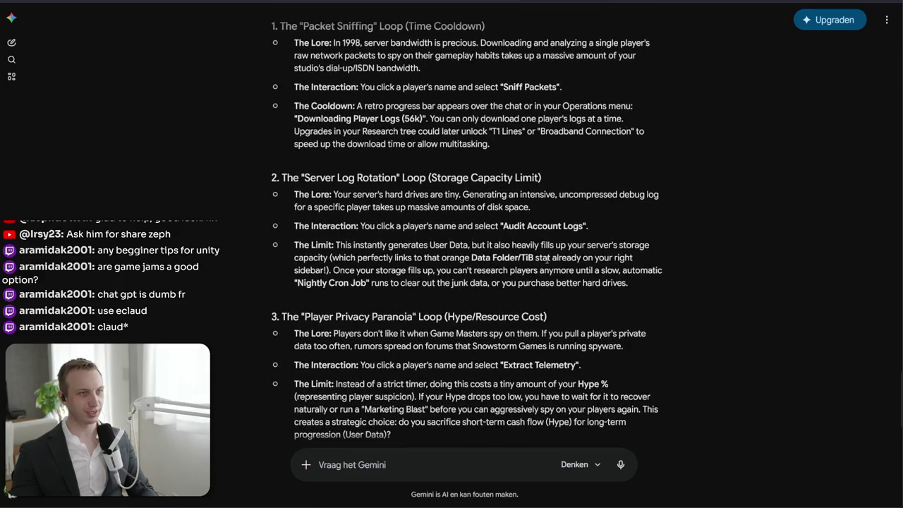
Read section 3's Player Privacy Paranoia lore and limit, and select 'Extract Telemetry'
{"action": "left_click_drag", "start_coordinate": [283, 333], "coordinate": [279, 317]}
{"action": "left_click_drag", "start_coordinate": [564, 333], "coordinate": [624, 345]}
{"action": "left_click", "coordinate": [568, 309]}
{"action": "left_click_drag", "start_coordinate": [294, 333], "coordinate": [711, 372]}
{"action": "left_click", "coordinate": [689, 362]}
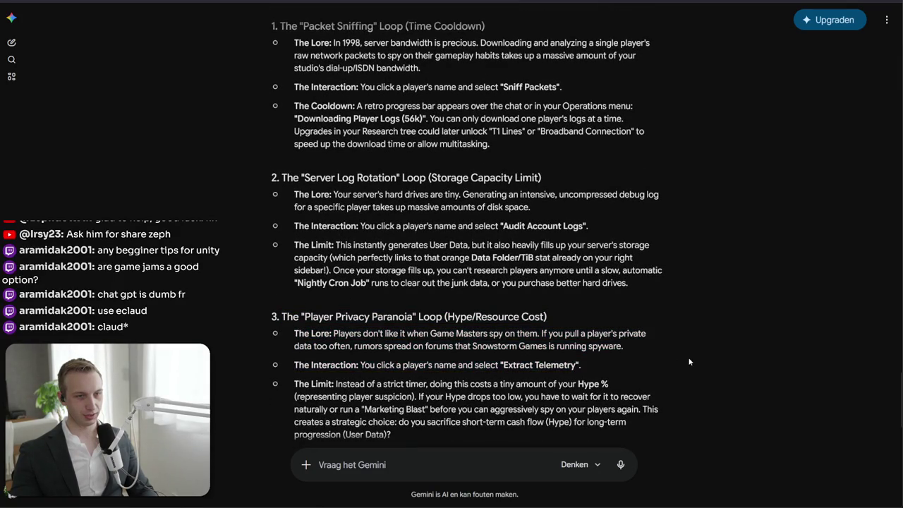
{"action": "mouse_move", "coordinate": [642, 333]}
{"action": "left_mouse_down"}
{"action": "mouse_move", "coordinate": [659, 355]}
{"action": "mouse_move", "coordinate": [640, 316]}
{"action": "mouse_move", "coordinate": [653, 420]}
{"action": "mouse_move", "coordinate": [635, 371]}
{"action": "left_mouse_up"}
{"action": "left_click", "coordinate": [652, 337]}
{"action": "left_click", "coordinate": [635, 372]}
{"action": "left_click_drag", "start_coordinate": [504, 365], "coordinate": [578, 364]}
{"action": "key", "text": "ctrl+c"}
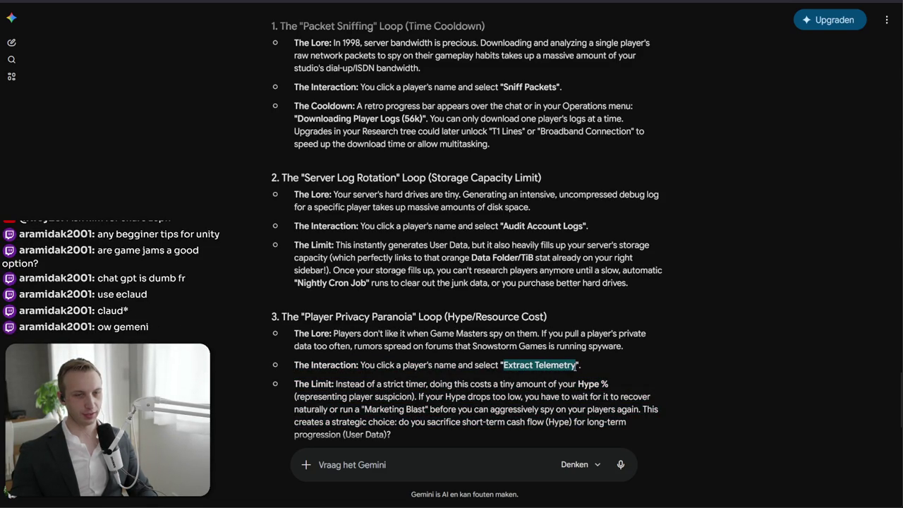
{"action": "key", "text": "alt+Tab"}
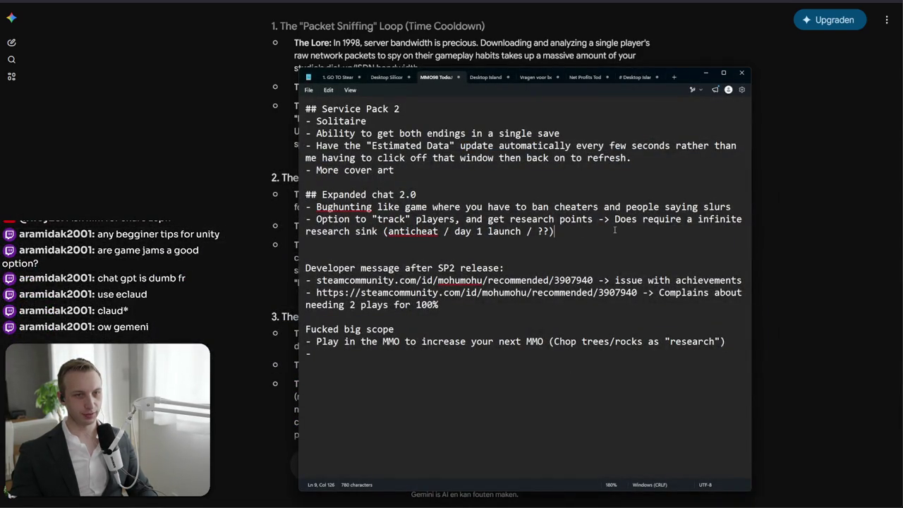
Insert '(Extract Telemetry)' after the word track in the todo notes
{"action": "left_click", "coordinate": [562, 199]}
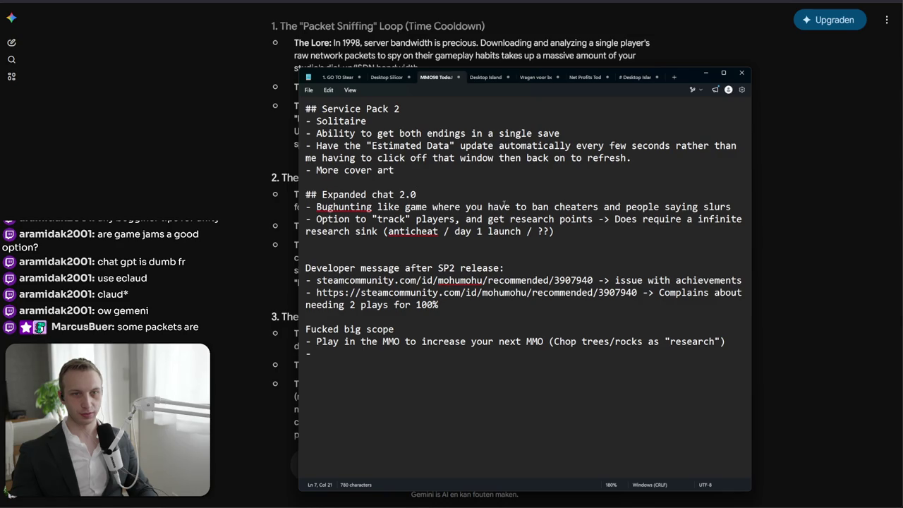
{"action": "type", "text": "("}
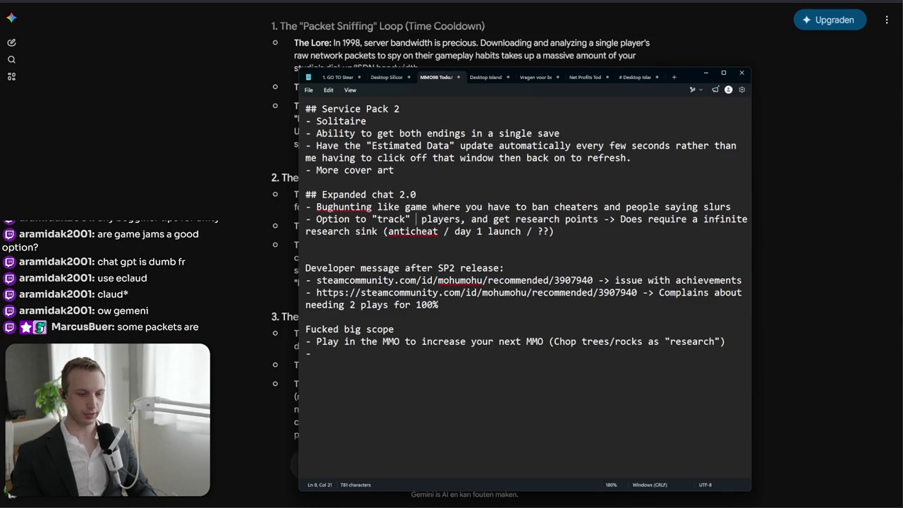
{"action": "key", "text": "ctrl+v"}
{"action": "type", "text": ")"}
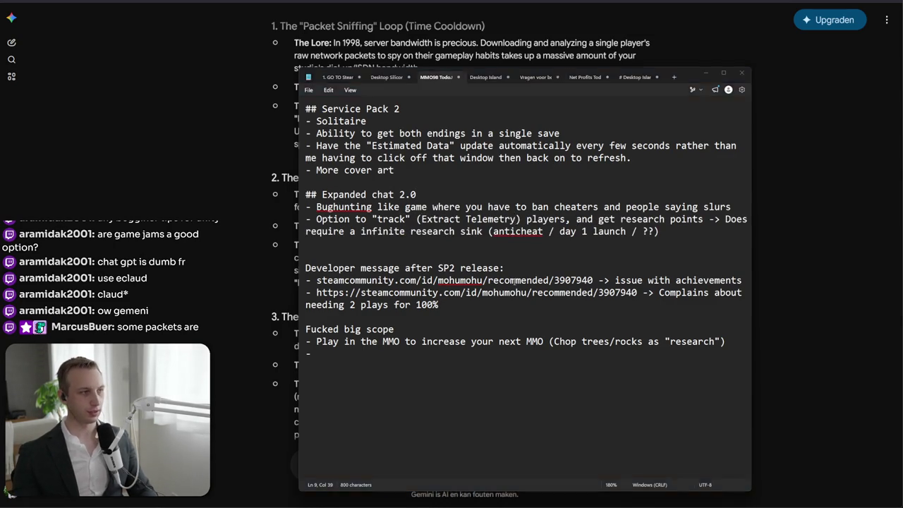
Back in Gemini, read the Limit paragraph about the Hype cost
{"action": "key", "text": "alt+Tab"}
{"action": "scroll", "coordinate": [466, 247], "scroll_direction": "down", "scroll_amount": 2}
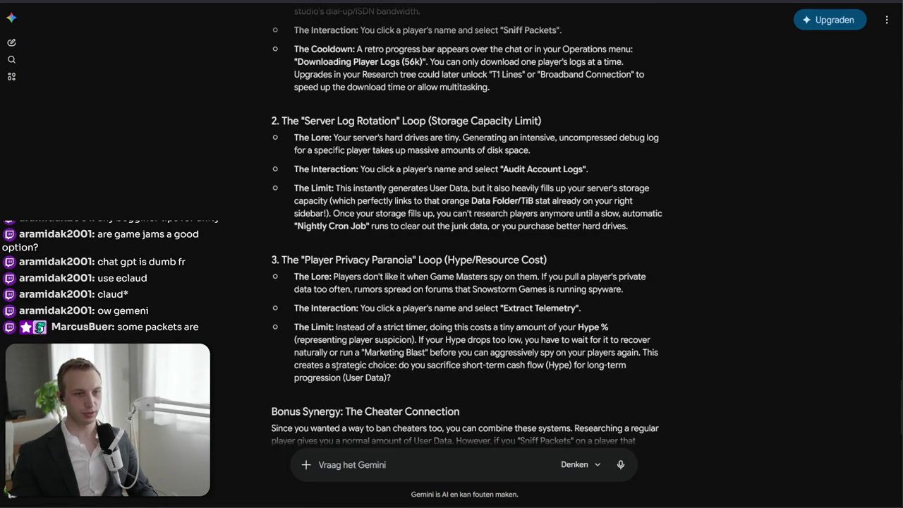
{"action": "left_click_drag", "start_coordinate": [325, 327], "coordinate": [409, 380]}
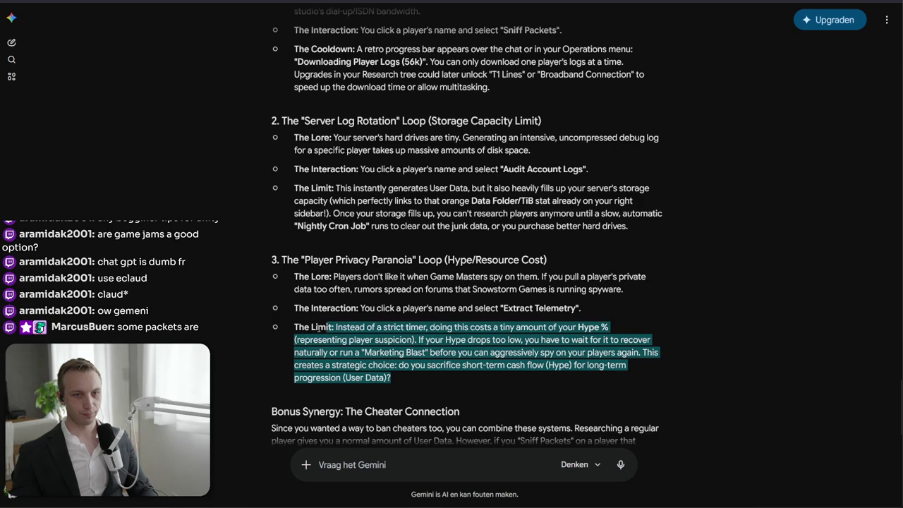
{"action": "left_click", "coordinate": [382, 327]}
{"action": "mouse_move", "coordinate": [336, 327]}
{"action": "left_mouse_down"}
{"action": "mouse_move", "coordinate": [423, 342]}
{"action": "mouse_move", "coordinate": [392, 379]}
{"action": "mouse_move", "coordinate": [295, 327]}
{"action": "mouse_move", "coordinate": [486, 375]}
{"action": "left_mouse_up"}
{"action": "left_click", "coordinate": [351, 367]}
{"action": "left_click", "coordinate": [301, 325]}
In the notes, select the ?? placeholder at the end of the research sink line
{"action": "key", "text": "alt+Tab"}
{"action": "left_click", "coordinate": [678, 236]}
{"action": "key", "text": "Left"}
{"action": "key", "text": "shift+Left"}
{"action": "key", "text": "shift+Left"}
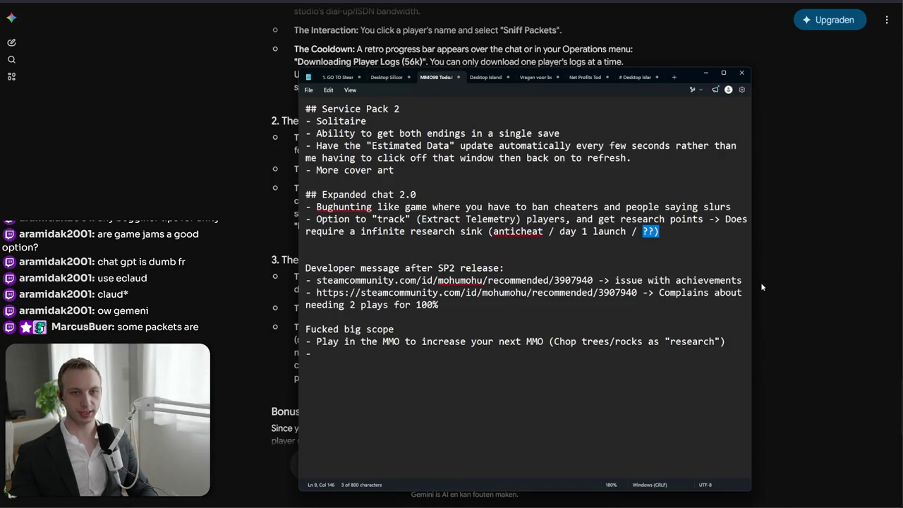
Replace the ?? placeholder with 'marketing blast efficiency'
{"action": "key", "text": "BackSpace"}
{"action": "type", "text": "marketing blast effi"}
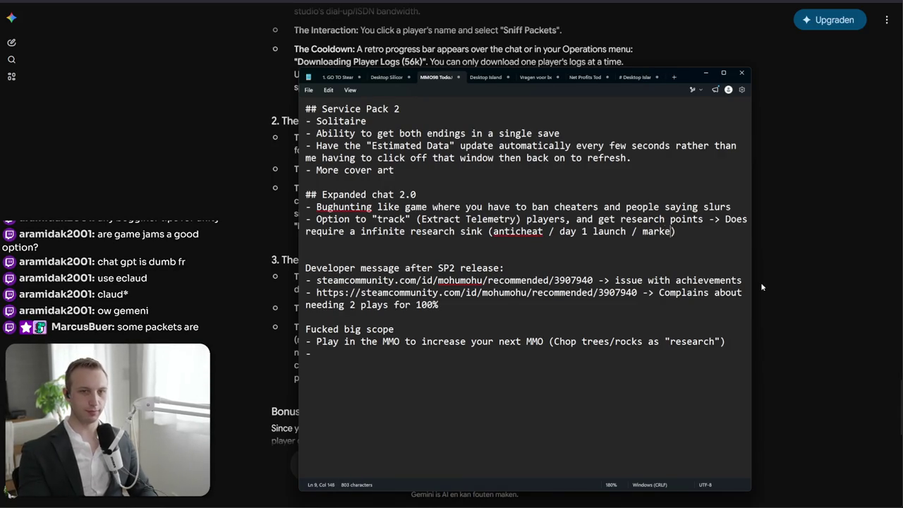
{"action": "type", "text": "ciency"}
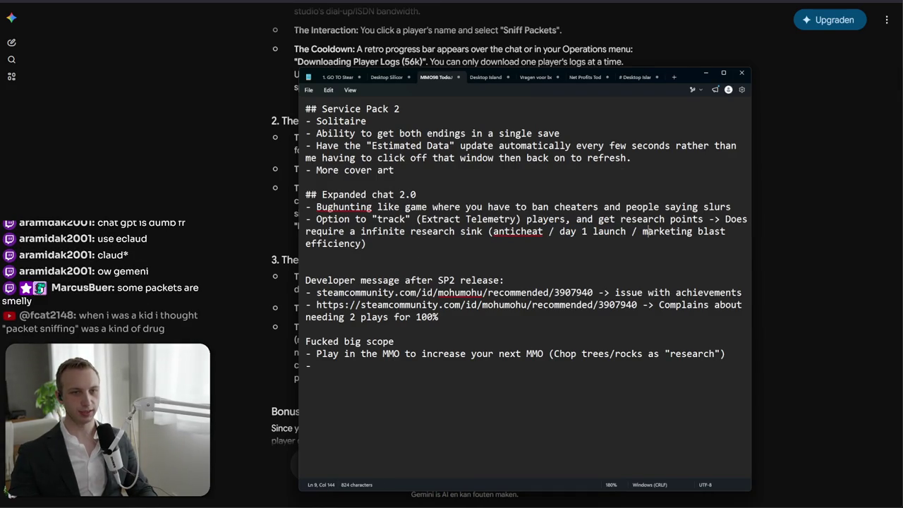
{"action": "left_click", "coordinate": [495, 233]}
{"action": "key", "text": "Left"}
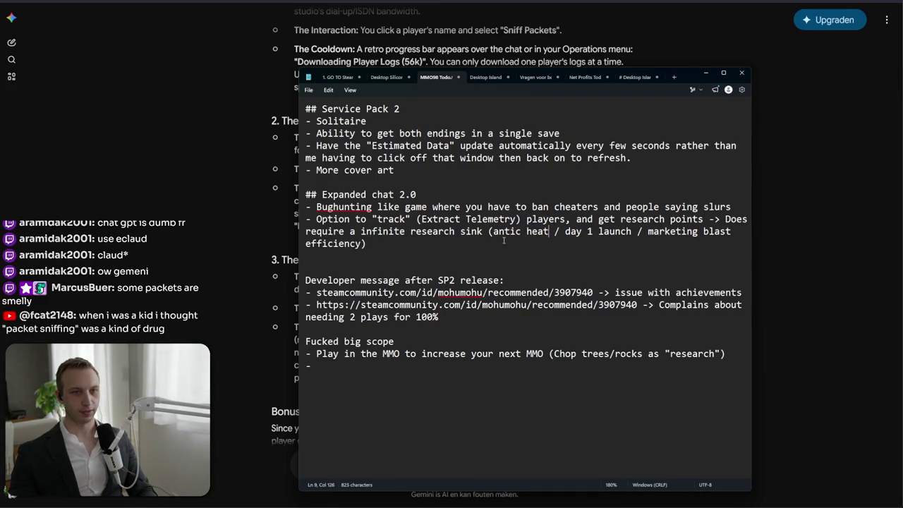
{"action": "mouse_move", "coordinate": [545, 231]}
{"action": "left_mouse_down"}
{"action": "mouse_move", "coordinate": [367, 244]}
{"action": "mouse_move", "coordinate": [546, 231]}
{"action": "mouse_move", "coordinate": [498, 232]}
{"action": "mouse_move", "coordinate": [533, 232]}
{"action": "left_mouse_up"}
{"action": "left_click", "coordinate": [537, 235]}
Check the spelling suggestions for anticheat and inspect the parenthesised research sink list
{"action": "left_click", "coordinate": [493, 232]}
{"action": "left_click", "coordinate": [494, 231]}
{"action": "mouse_move", "coordinate": [539, 232]}
{"action": "left_mouse_down"}
{"action": "mouse_move", "coordinate": [548, 231]}
{"action": "mouse_move", "coordinate": [492, 231]}
{"action": "mouse_move", "coordinate": [509, 232]}
{"action": "left_mouse_up"}
{"action": "left_click", "coordinate": [544, 231]}
{"action": "left_click", "coordinate": [493, 231]}
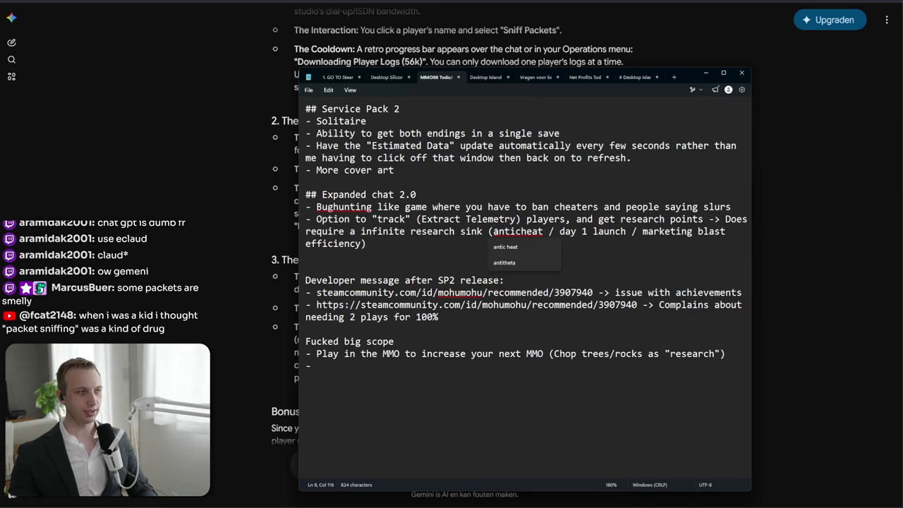
{"action": "left_click", "coordinate": [471, 206]}
{"action": "left_click_drag", "start_coordinate": [485, 231], "coordinate": [534, 240]}
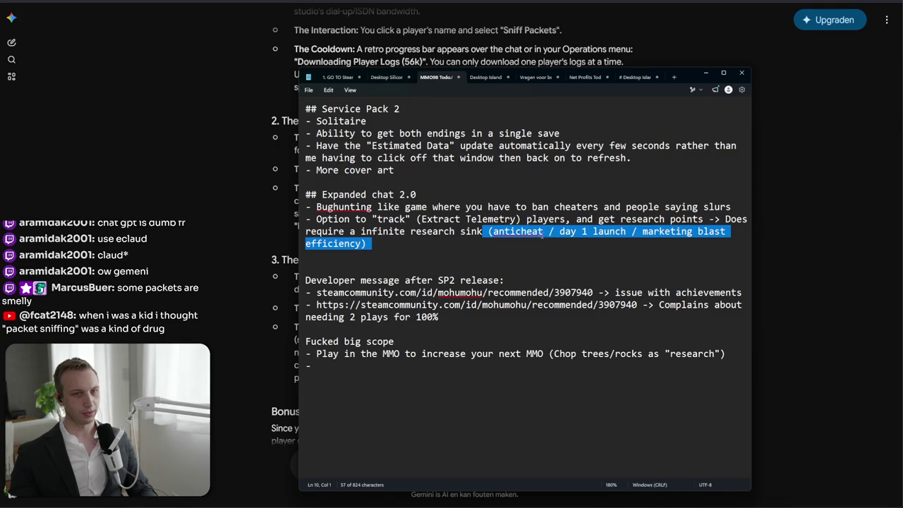
{"action": "left_click", "coordinate": [540, 238]}
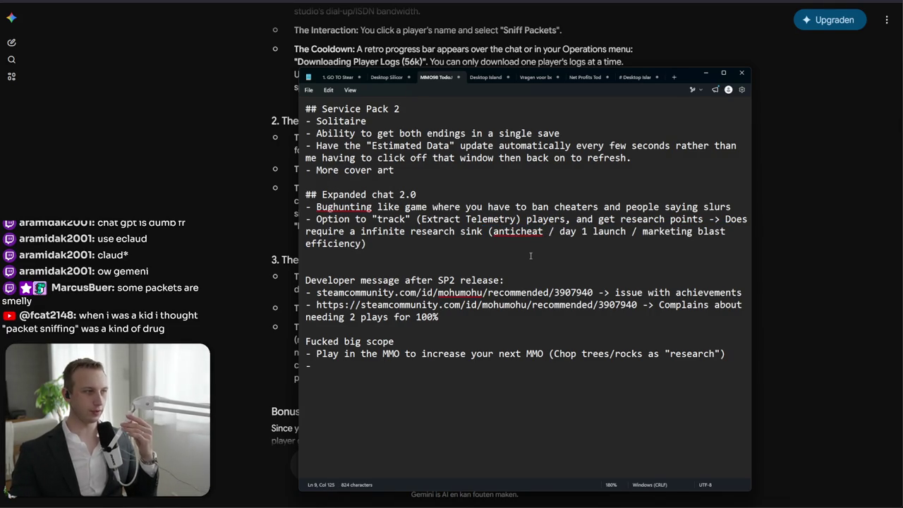
{"action": "key", "text": "shift+Left"}
{"action": "key", "text": "shift+Left"}
{"action": "key", "text": "shift+Left"}
{"action": "mouse_move", "coordinate": [488, 232]}
{"action": "left_mouse_down"}
{"action": "mouse_move", "coordinate": [547, 221]}
{"action": "mouse_move", "coordinate": [545, 230]}
{"action": "left_mouse_up"}
{"action": "left_click", "coordinate": [546, 230]}
Adjust the caret and selection around the word anticheat
{"action": "key", "text": "ctrl+shift+Left"}
{"action": "key", "text": "shift+Right"}
{"action": "key", "text": "shift+Right"}
{"action": "key", "text": "shift+Left"}
{"action": "key", "text": "shift+Left"}
{"action": "key", "text": "Left"}
{"action": "key", "text": "ctrl+shift+Right"}
{"action": "key", "text": "Left"}
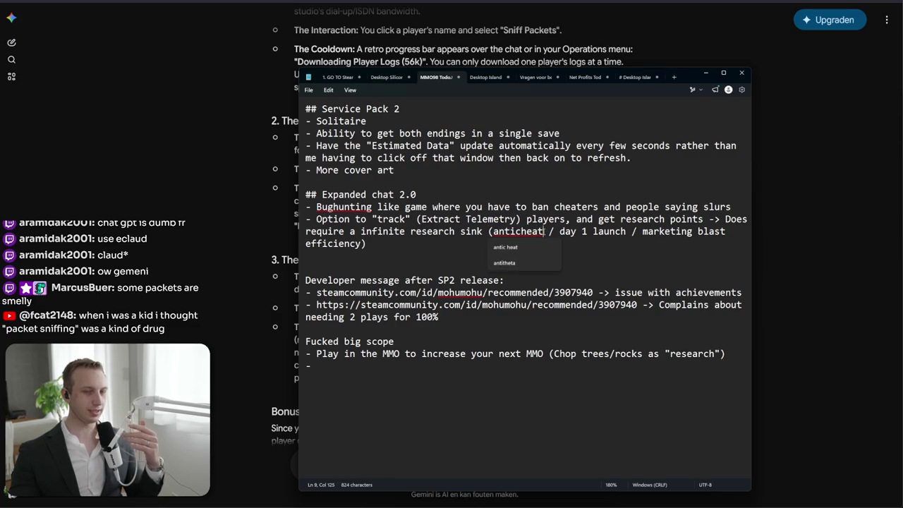
{"action": "key", "text": "ctrl+shift+Right"}
{"action": "key", "text": "Left"}
Select the Expanded chat 2.0 section and trim the Service Pack 2 heading to a single #
{"action": "mouse_move", "coordinate": [369, 243]}
{"action": "left_mouse_down"}
{"action": "mouse_move", "coordinate": [169, 168]}
{"action": "mouse_move", "coordinate": [160, 203]}
{"action": "mouse_move", "coordinate": [168, 194]}
{"action": "left_mouse_up"}
{"action": "left_click", "coordinate": [476, 244]}
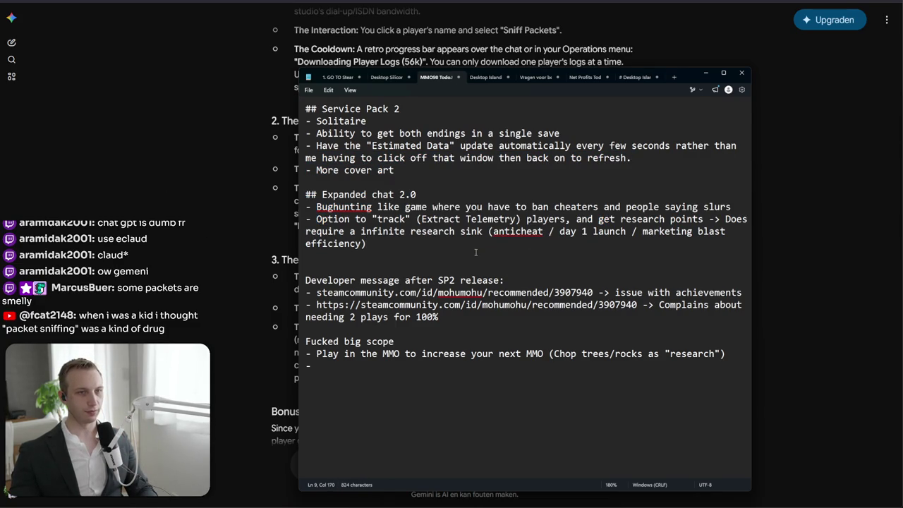
{"action": "left_click", "coordinate": [320, 109]}
{"action": "key", "text": "BackSpace"}
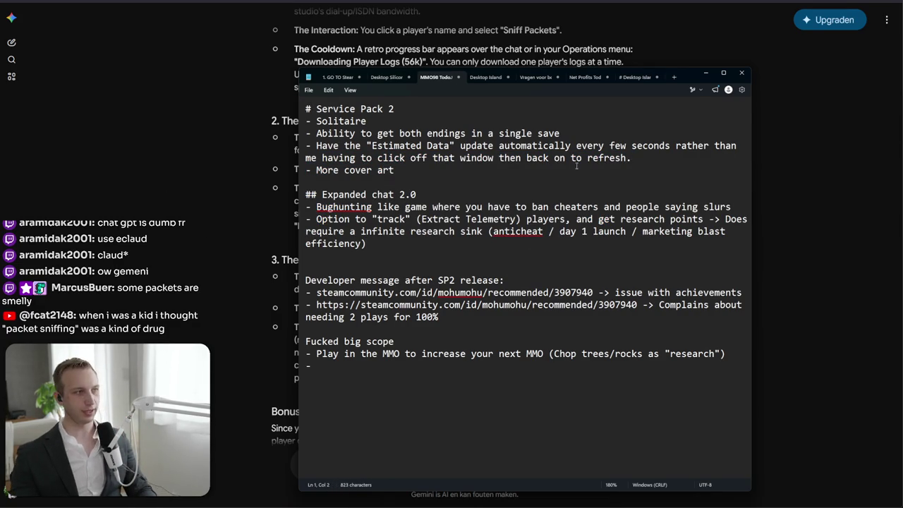
{"action": "key", "text": "alt+Tab"}
Paste the chat notes, break the line after 'slurs', and ask how to hold the features until mid-game
{"action": "scroll", "coordinate": [546, 190], "scroll_direction": "down", "scroll_amount": 1}
{"action": "type", "text": "## Expanded chat 2.0- Bughunting like game where you have to ban cheaters and people saying slurs- Option to \"track\" (Extract Telemetry) players, and get research points -> Does require a infinite research sink (anticheat / day 1 launch / marketing blast efficiency)"}
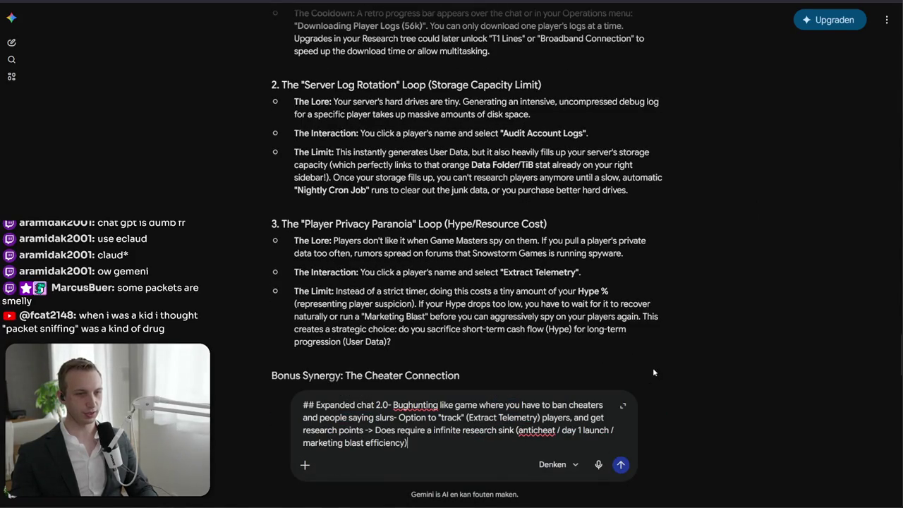
{"action": "type", "text": "The problem is"}
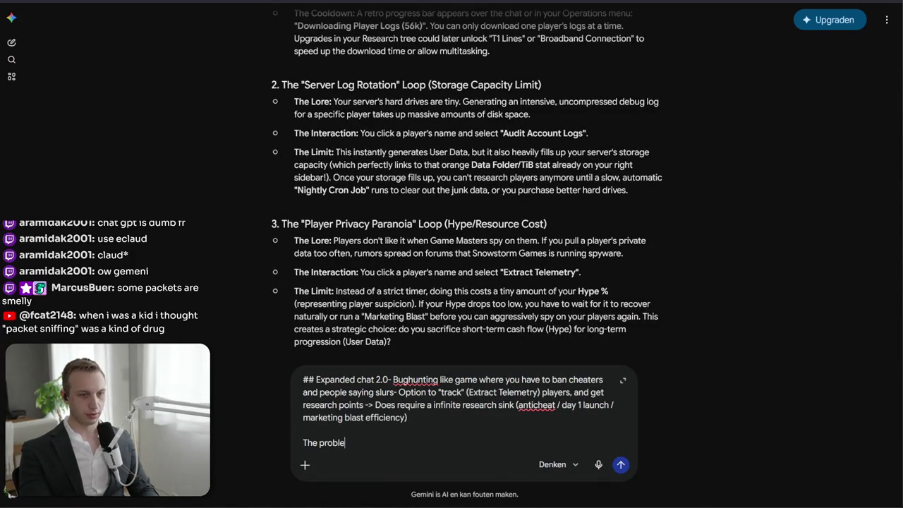
{"action": "left_click", "coordinate": [396, 392]}
{"action": "key", "text": "Return"}
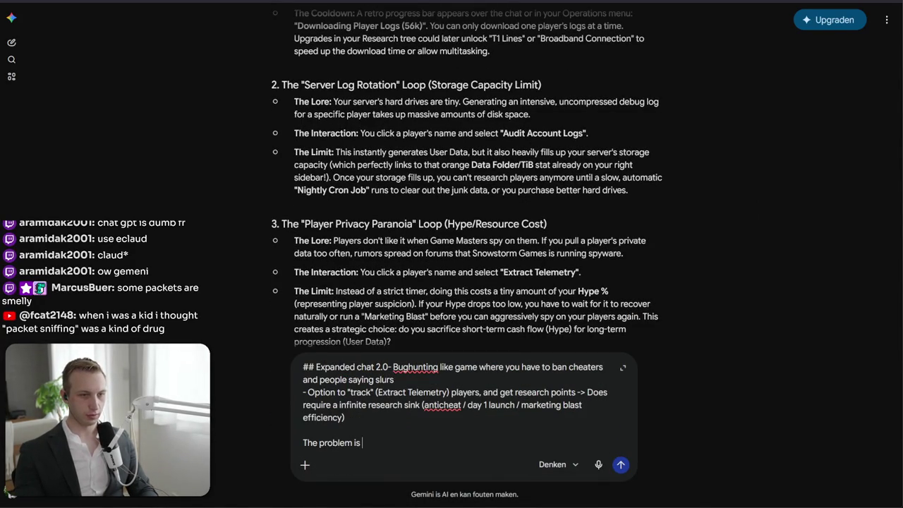
{"action": "type", "text": "that "}
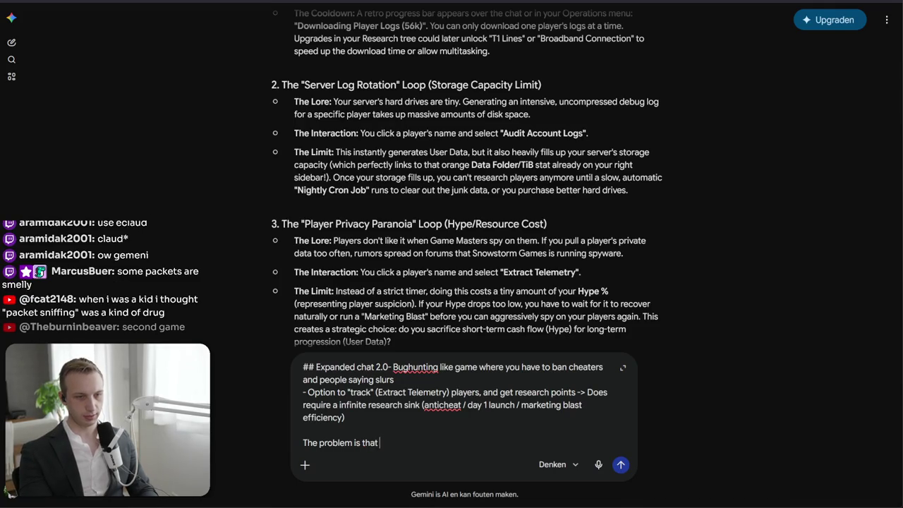
{"action": "type", "text": "I don't want the"}
{"action": "type", "text": "se features to start u"}
{"action": "type", "text": "ntil the mid-game, "}
{"action": "type", "text": "how do we"}
{"action": "type", "text": " make it ma"}
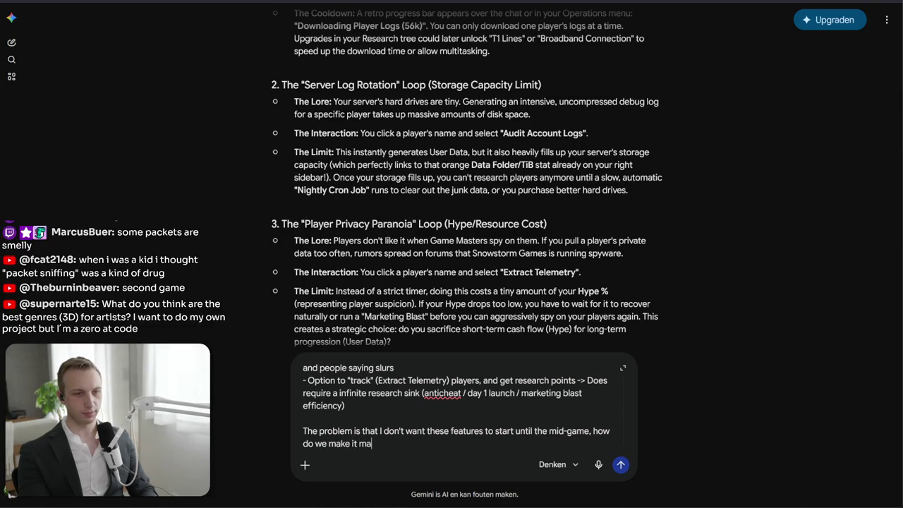
{"action": "type", "text": "ke sensse you don't get any cheaters/hate"}
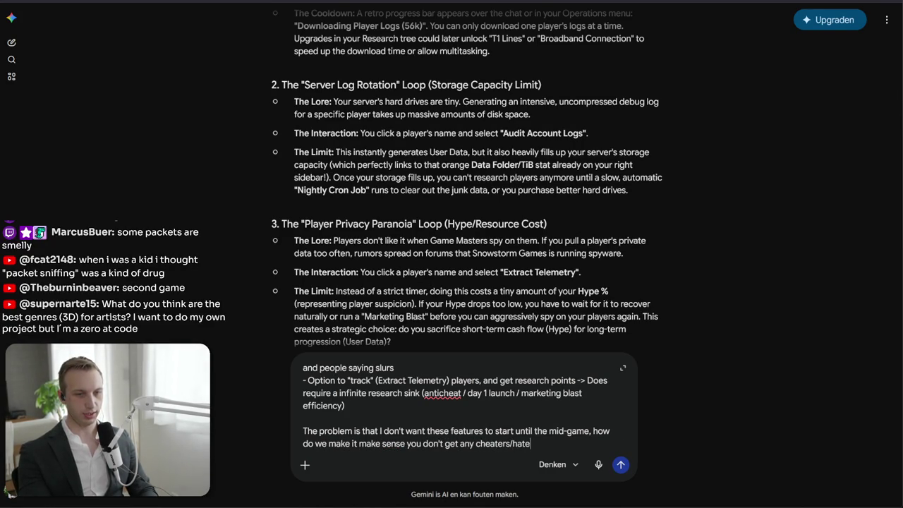
{"action": "type", "text": "the first few games"}
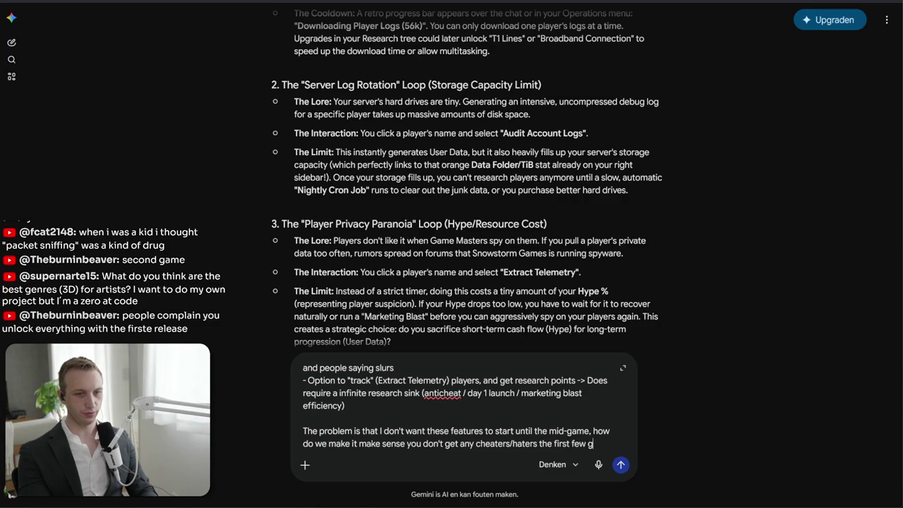
{"action": "key", "text": "Return"}
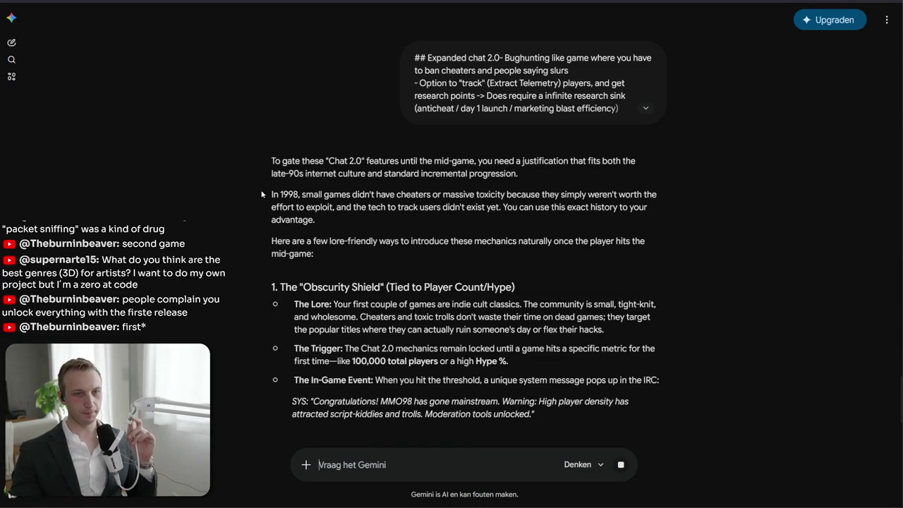
Read Gemini's Trigger bullet on the Obscurity Shield threshold, then return to the todo notes
{"action": "left_click_drag", "start_coordinate": [539, 362], "coordinate": [311, 348]}
{"action": "left_click_drag", "start_coordinate": [581, 366], "coordinate": [619, 344]}
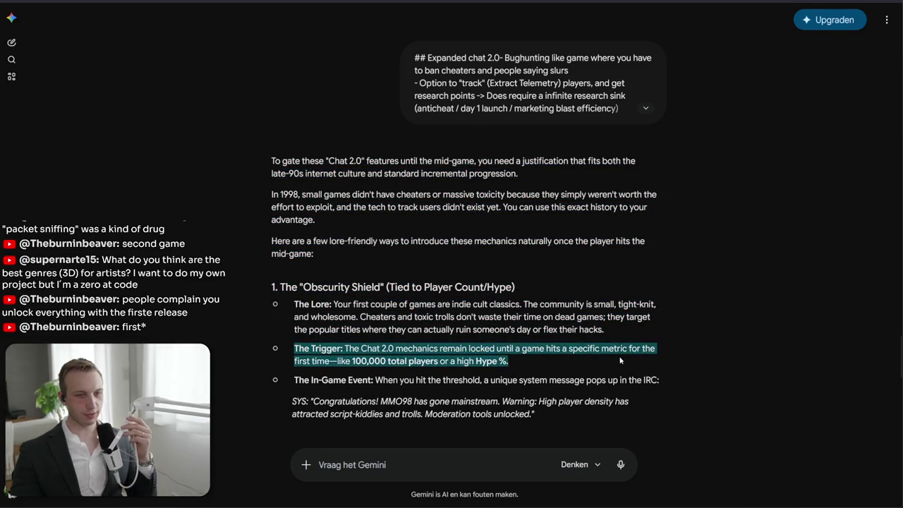
{"action": "triple_click", "coordinate": [615, 359]}
{"action": "left_click_drag", "start_coordinate": [613, 362], "coordinate": [611, 343]}
{"action": "mouse_move", "coordinate": [610, 342]}
{"action": "left_mouse_down"}
{"action": "mouse_move", "coordinate": [615, 383]}
{"action": "mouse_move", "coordinate": [625, 327]}
{"action": "mouse_move", "coordinate": [619, 372]}
{"action": "mouse_move", "coordinate": [621, 361]}
{"action": "left_mouse_up"}
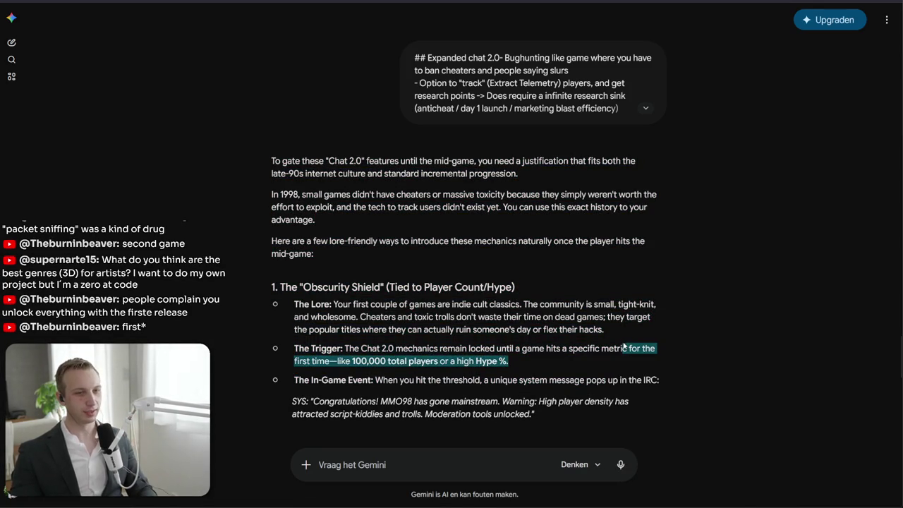
{"action": "key", "text": "alt+Tab"}
{"action": "left_click", "coordinate": [316, 255]}
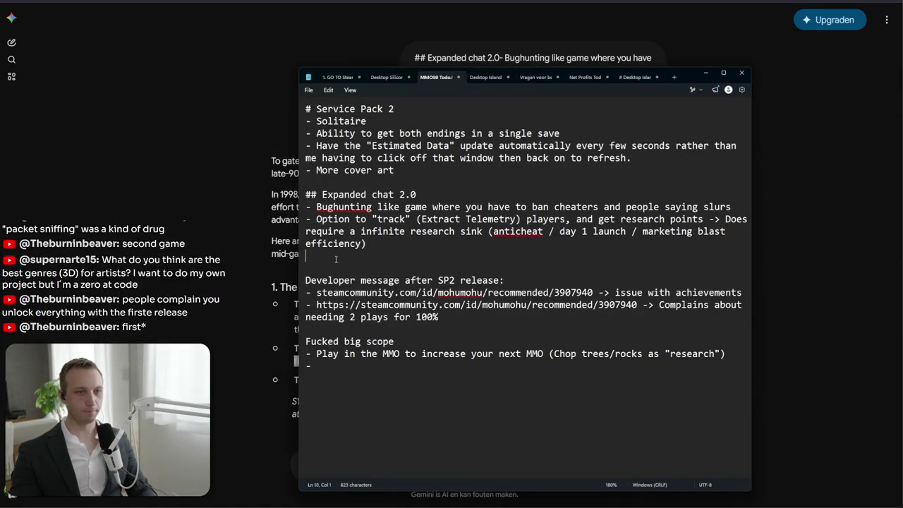
Add a Gnorman popup bullet after the 3rd game (or total true fans) about breaking into mainstream
{"action": "type", "text": "- Gnorman popup after 3rd game"}
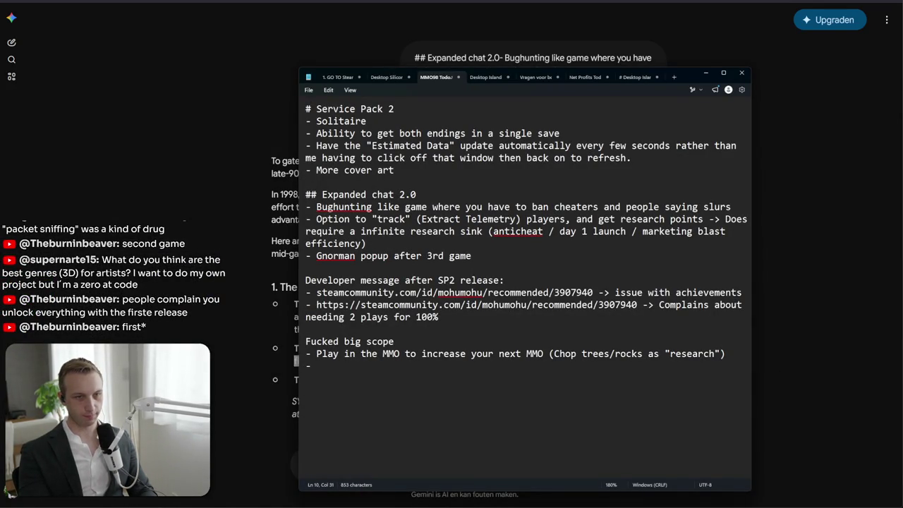
{"action": "type", "text": " \"I"}
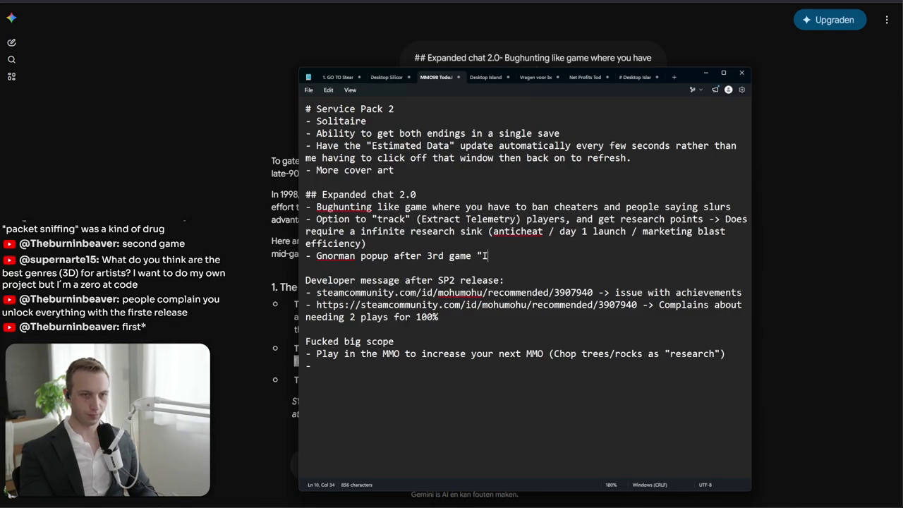
{"action": "type", "text": "t seems your gam"}
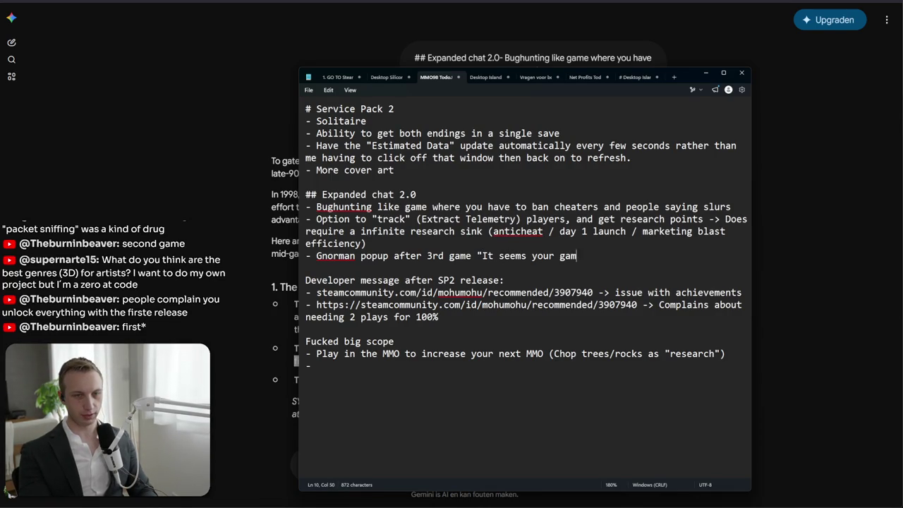
{"action": "type", "text": "e broke into mains"}
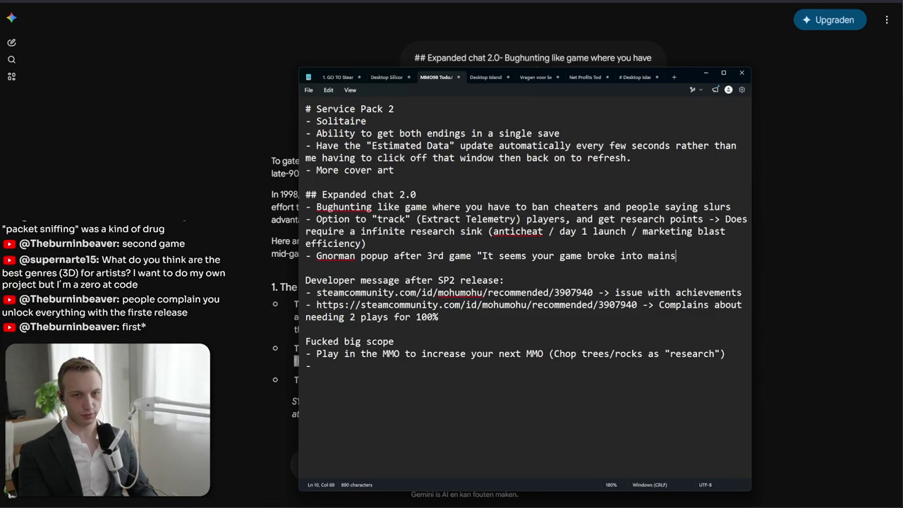
{"action": "type", "text": "tream"}
{"action": "key", "text": "BackSpace"}
{"action": "key", "text": "BackSpace"}
{"action": "key", "text": "BackSpace"}
{"action": "type", "text": "ream"}
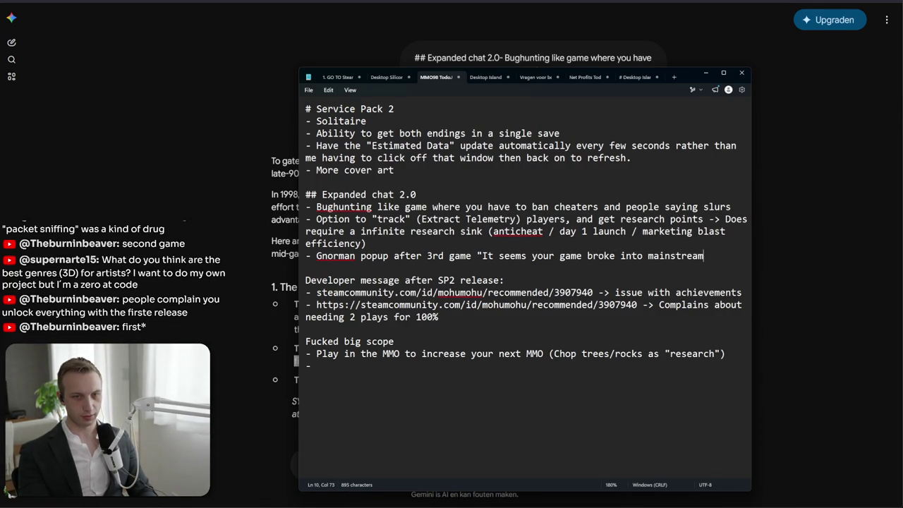
{"action": "type", "text": ". Lor"}
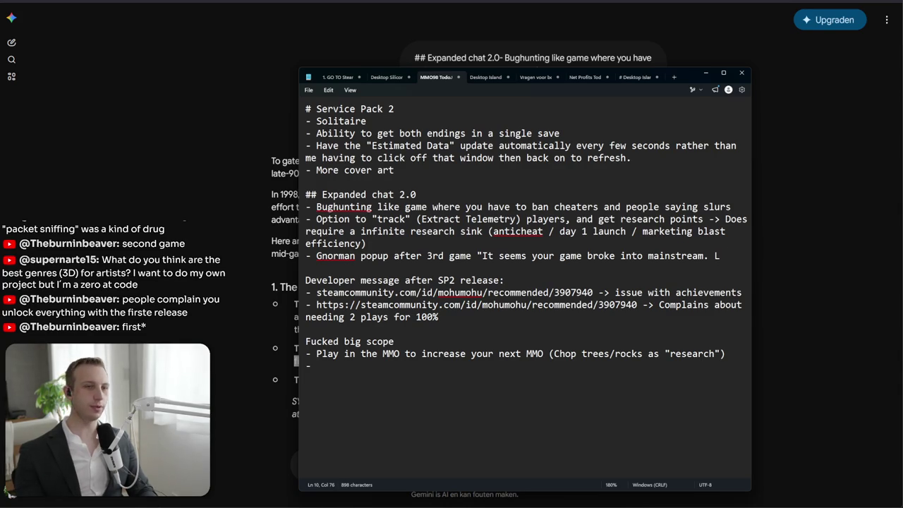
{"action": "left_click_drag", "start_coordinate": [427, 256], "coordinate": [445, 256]}
{"action": "left_click", "coordinate": [445, 255]}
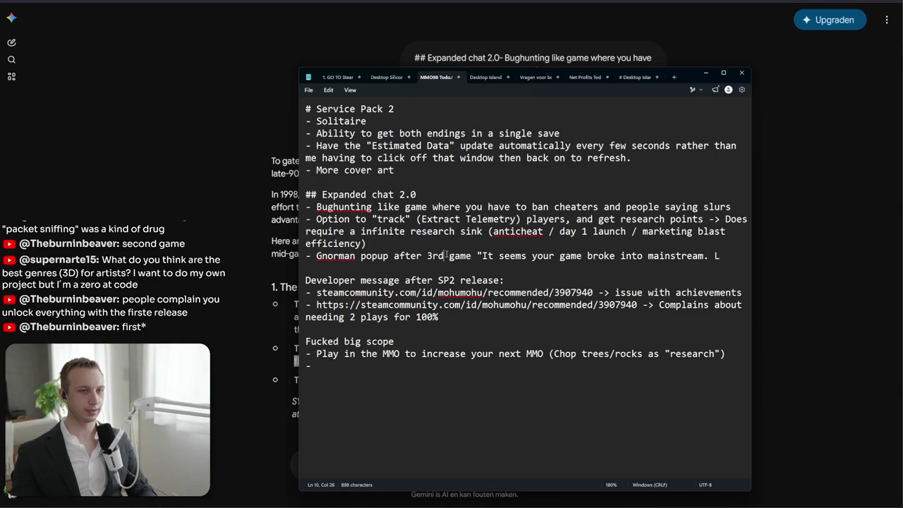
{"action": "type", "text": "(or based"}
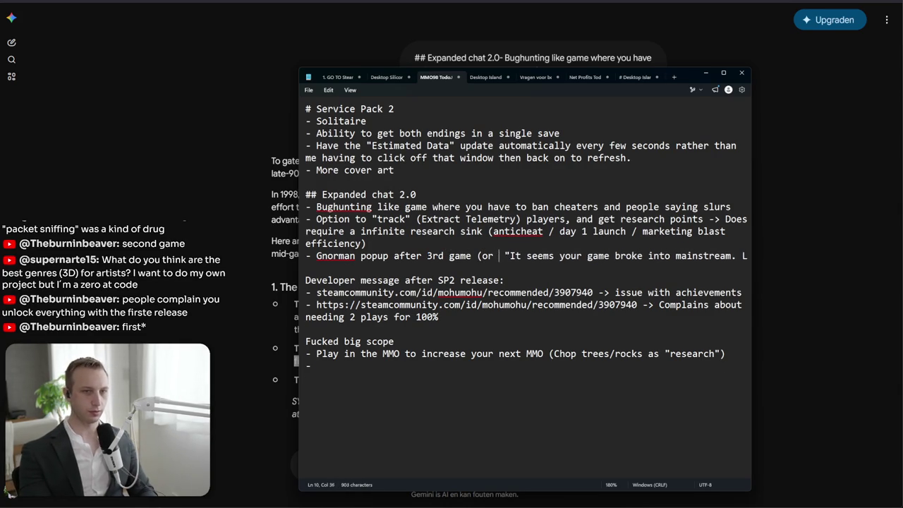
{"action": "type", "text": " on total trye fa"}
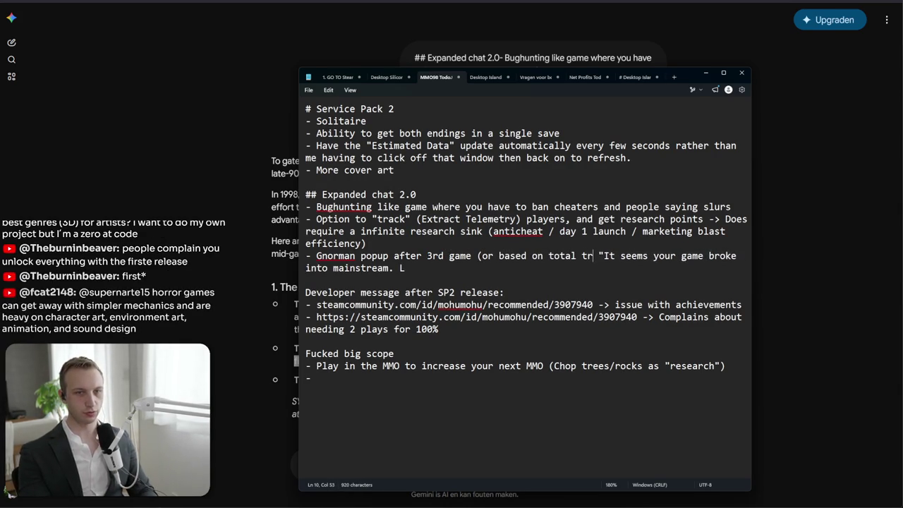
{"action": "key", "text": "BackSpace"}
{"action": "key", "text": "BackSpace"}
{"action": "key", "text": "BackSpace"}
{"action": "type", "text": "ue fans)"}
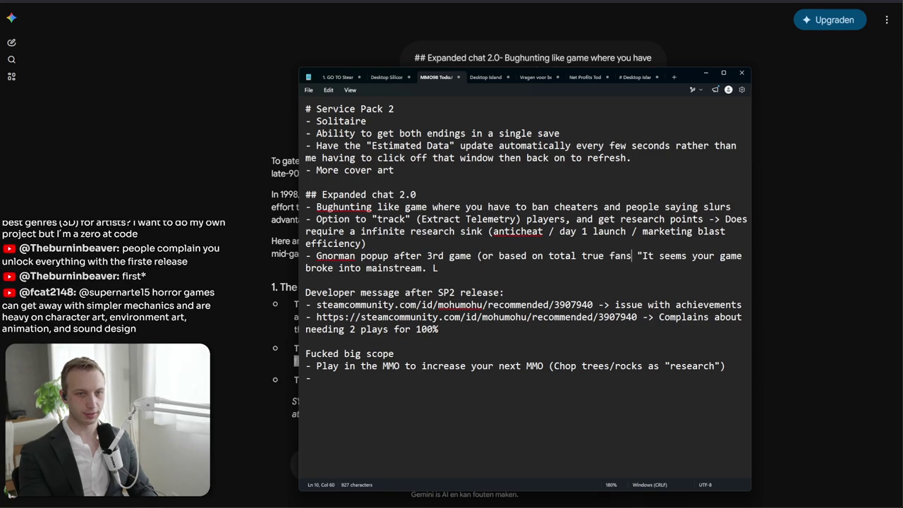
End the quote with 'Moderation is now a part of the game as well', then cut and restore the Bughunting line
{"action": "left_click", "coordinate": [439, 268]}
{"action": "key", "text": "BackSpace"}
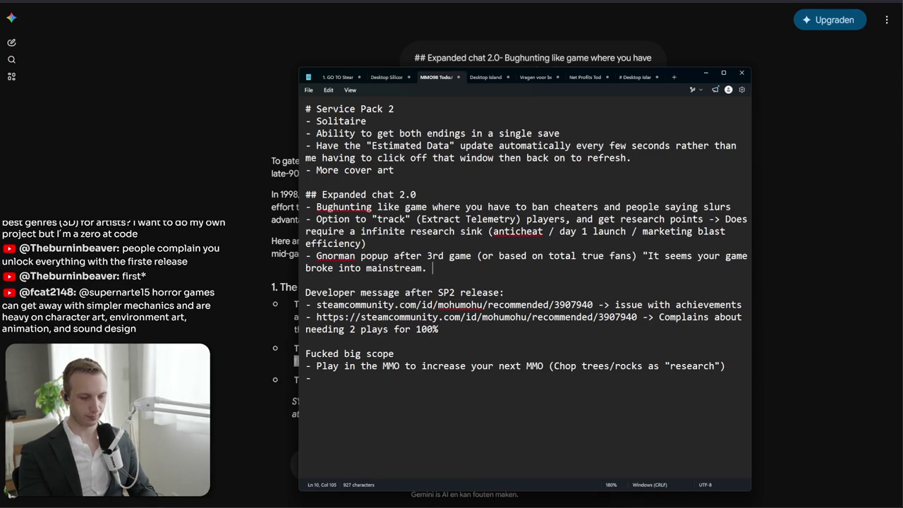
{"action": "type", "text": "No"}
{"action": "key", "text": "BackSpace"}
{"action": "key", "text": "BackSpace"}
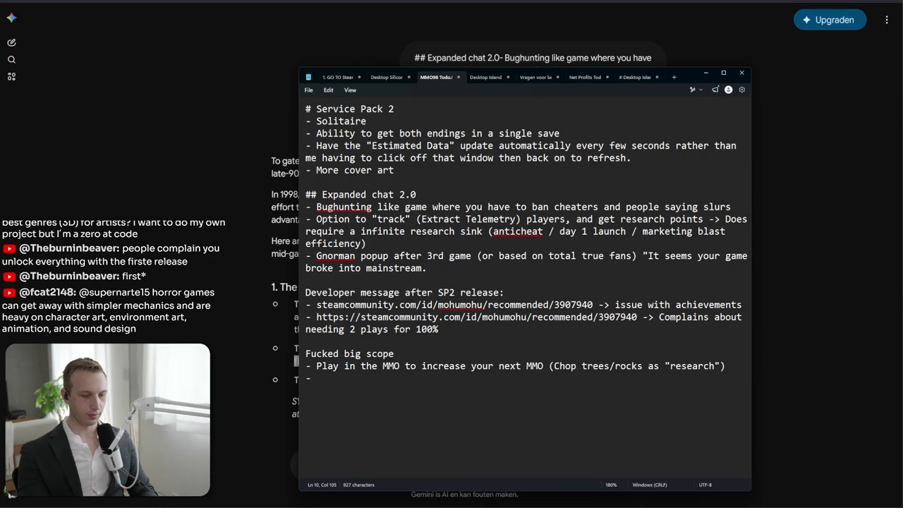
{"action": "type", "text": "Moderation is "}
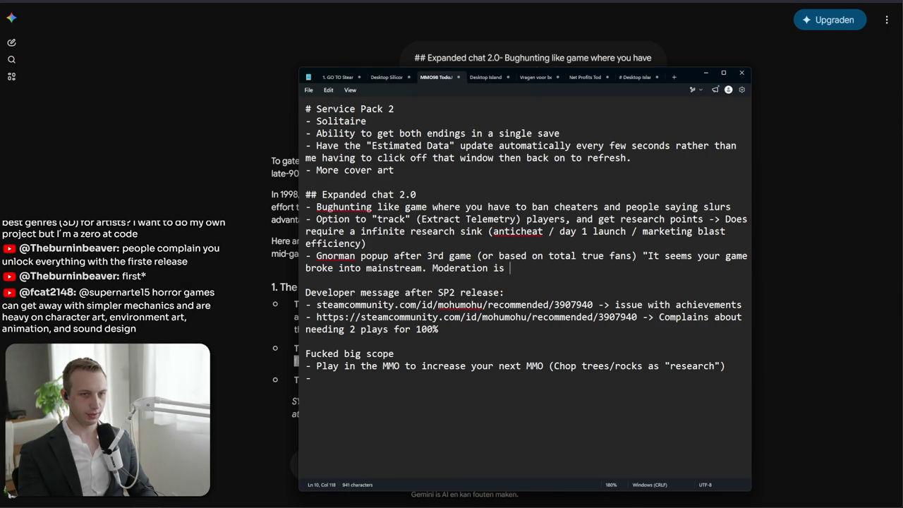
{"action": "type", "text": "now a part of "}
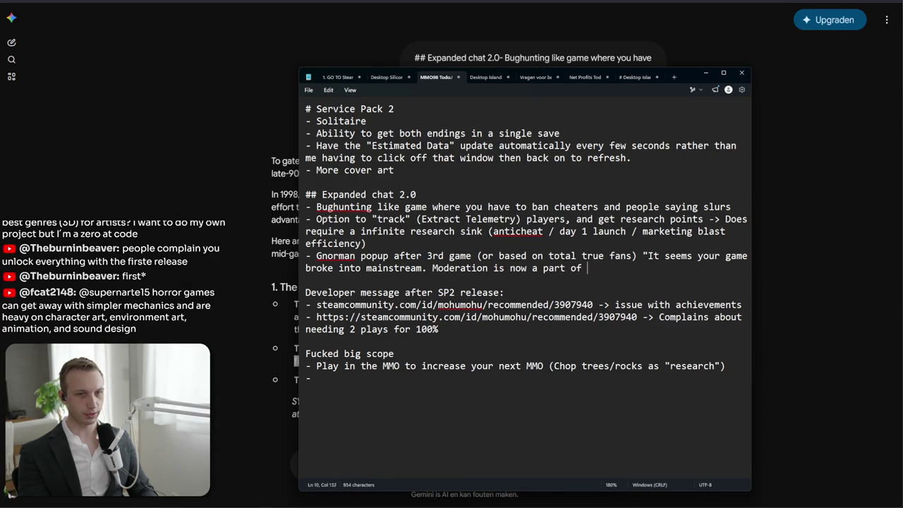
{"action": "type", "text": "the game as well"}
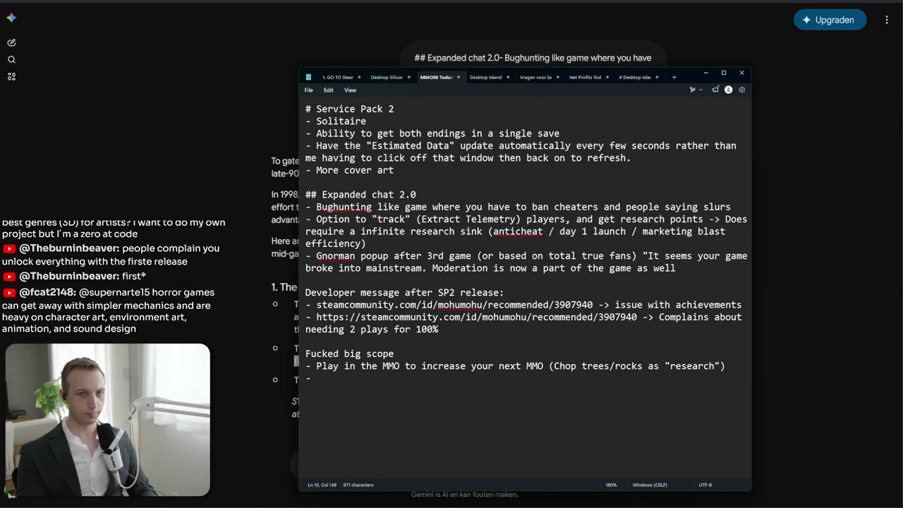
{"action": "type", "text": "\"."}
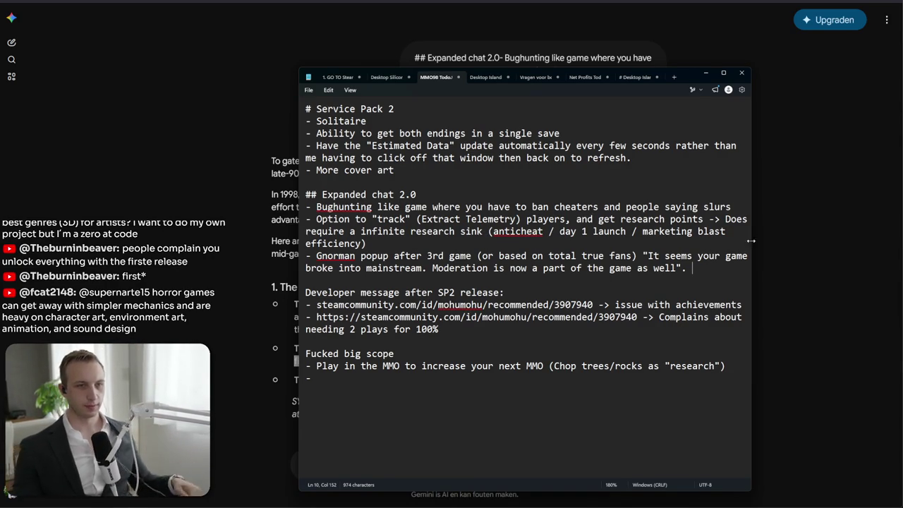
{"action": "left_click_drag", "start_coordinate": [731, 206], "coordinate": [250, 209]}
{"action": "key", "text": "ctrl+x"}
{"action": "key", "text": "ctrl+z"}
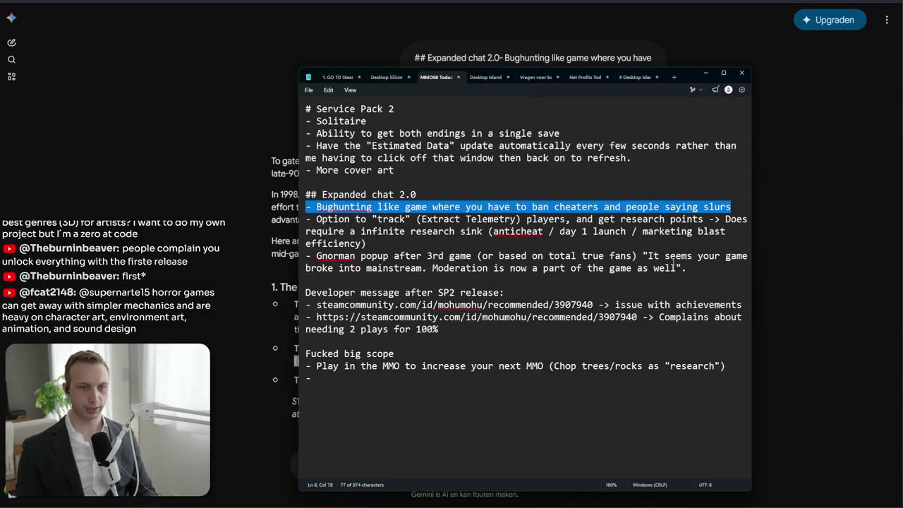
Below the Gnorman paragraph, add a 'forms of interaction' heading with item 1: people saying slurs need to be banned
{"action": "left_click", "coordinate": [713, 277]}
{"action": "key", "text": "Return"}
{"action": "key", "text": "Return"}
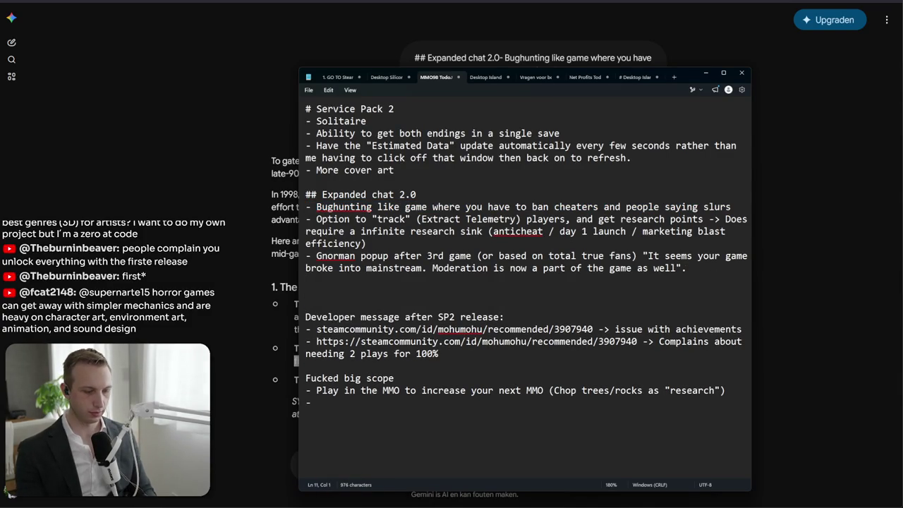
{"action": "type", "text": "- 3forms of interact"}
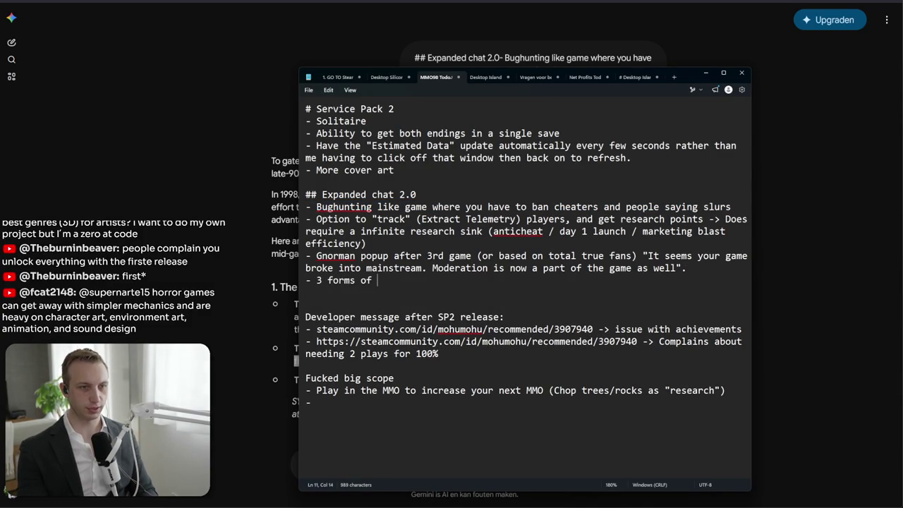
{"action": "type", "text": "ion"}
{"action": "key", "text": "Return"}
{"action": "type", "text": "-"}
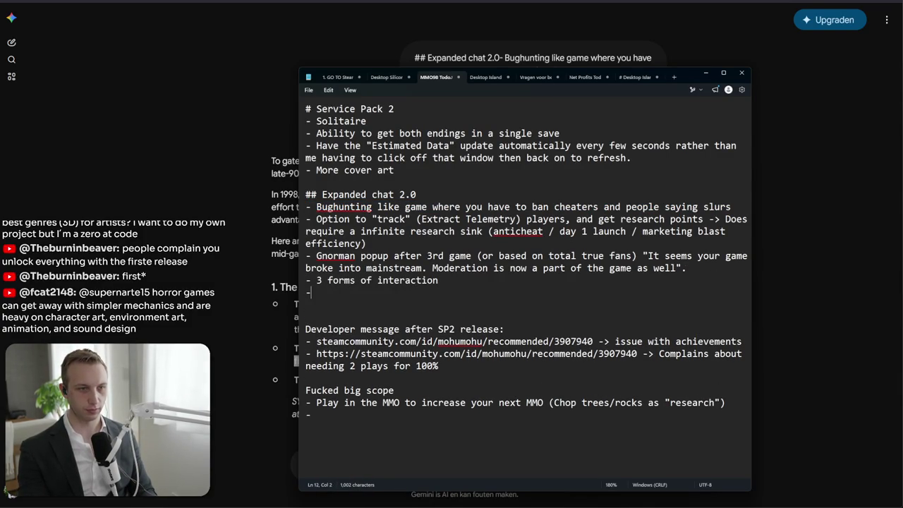
{"action": "type", "text": "1. People saying "}
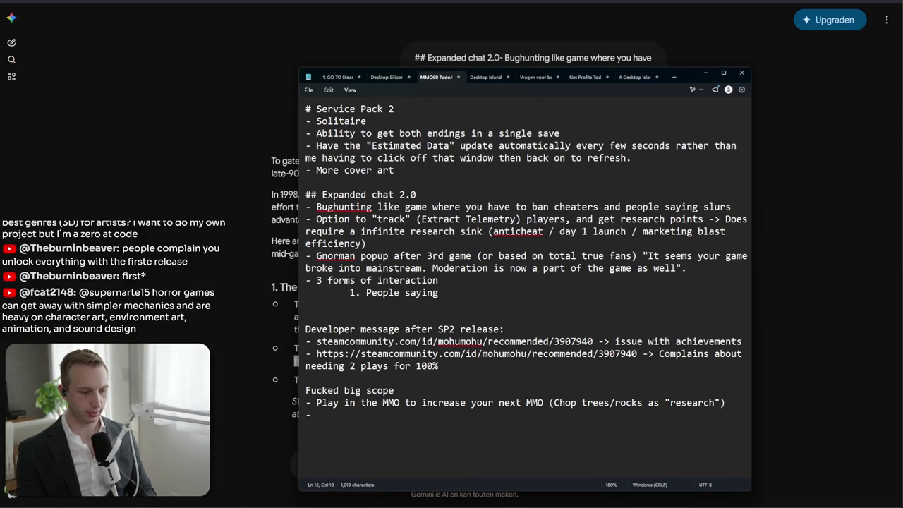
{"action": "type", "text": "#!@&"}
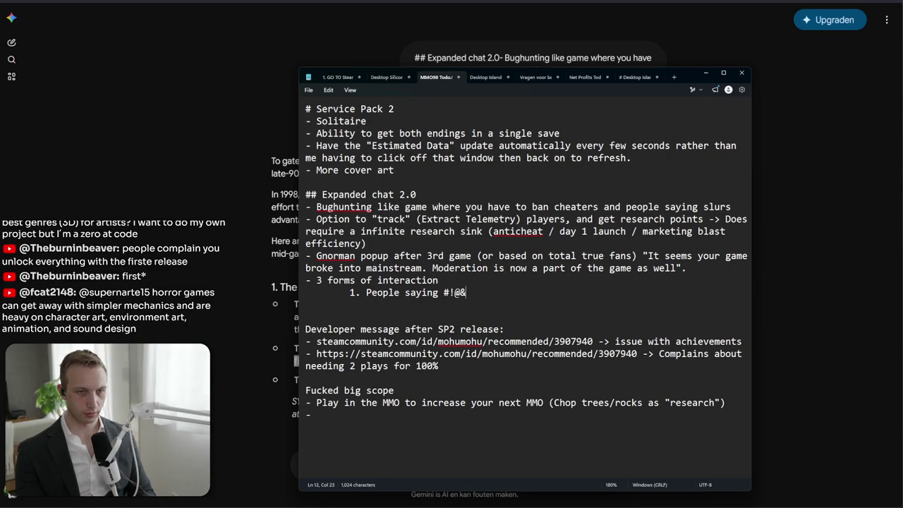
{"action": "type", "text": ", need to be "}
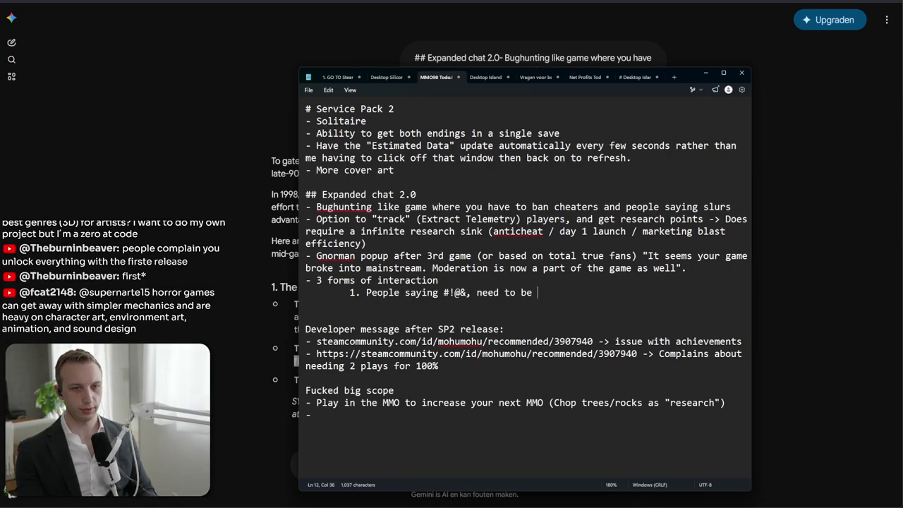
{"action": "type", "text": "banned"}
Add item 2, finding and banning players that chat users report, and item 3, extracting data from players
{"action": "key", "text": "Return"}
{"action": "type", "text": "2. Reports of "}
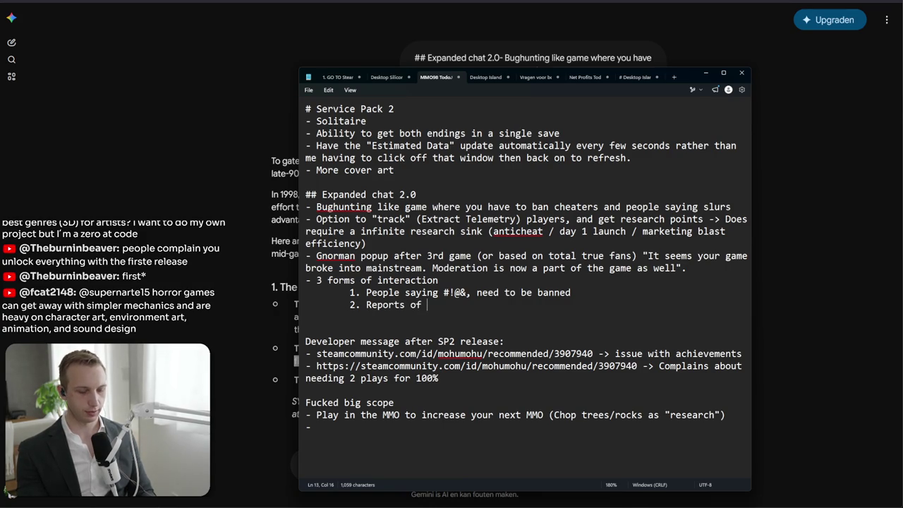
{"action": "type", "text": "chat users a"}
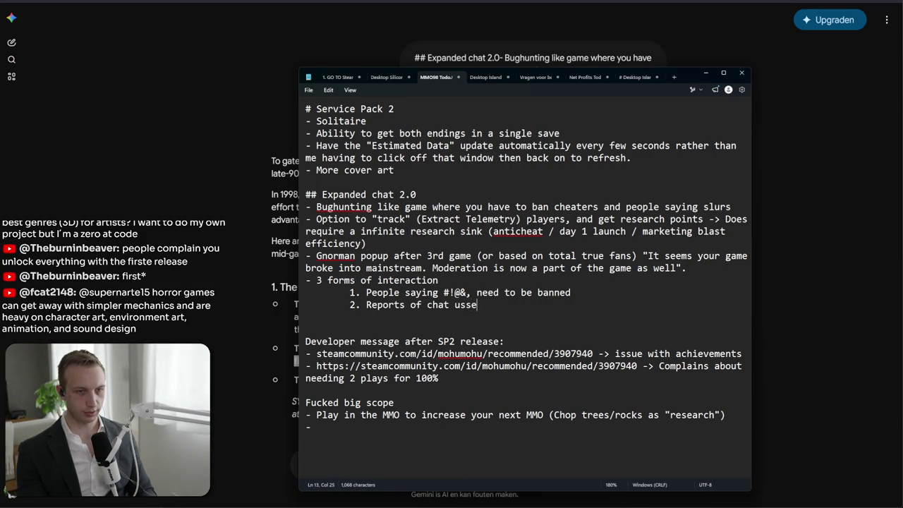
{"action": "type", "text": "bout someone else -> Find th"}
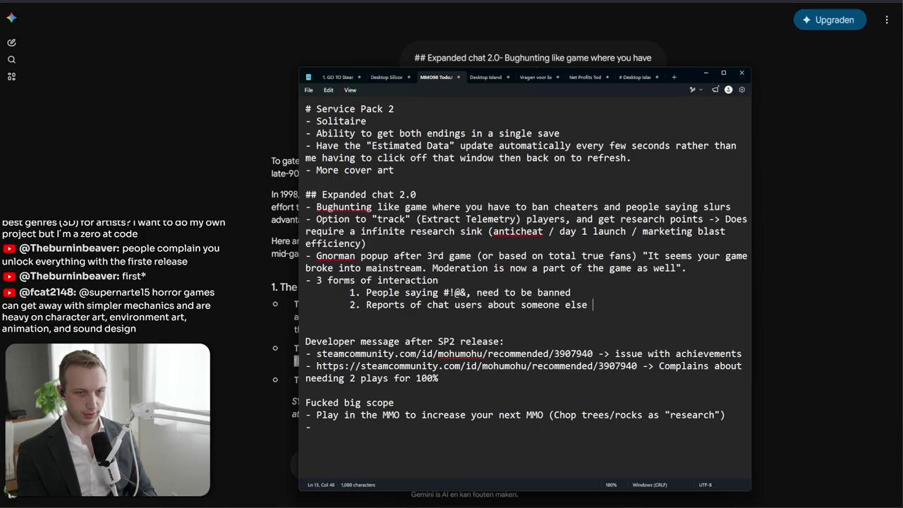
{"action": "type", "text": "e o"}
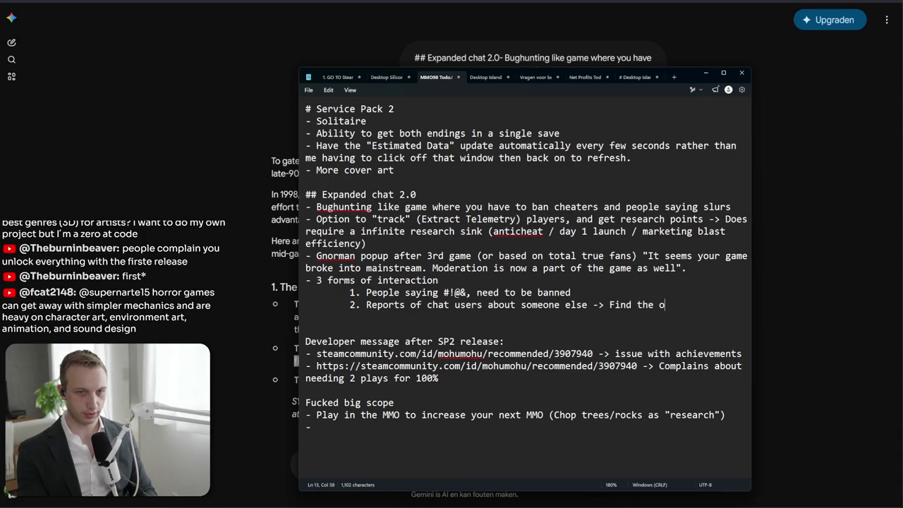
{"action": "type", "text": "ther player ("}
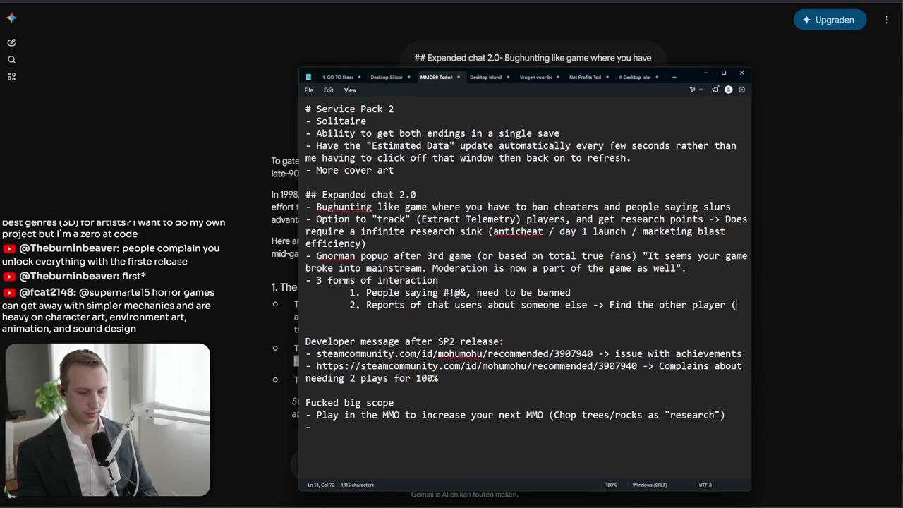
{"action": "type", "text": "few messages up and"}
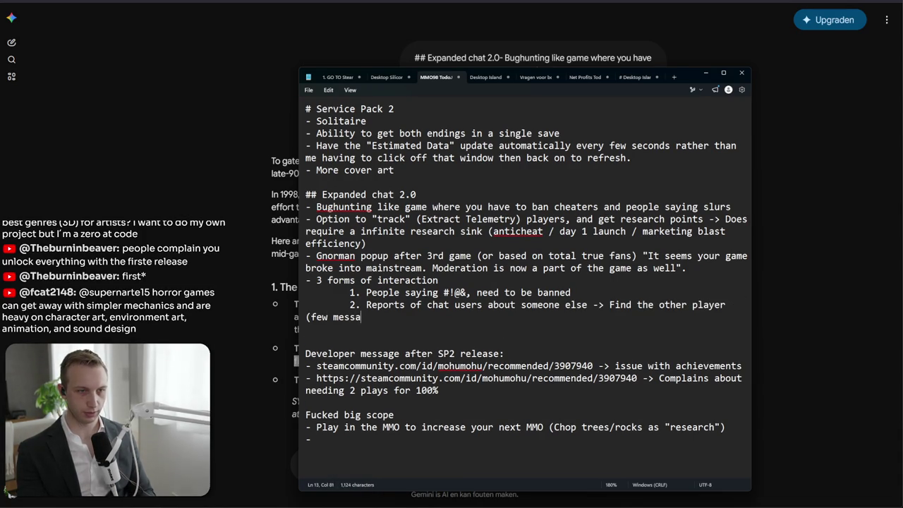
{"action": "key", "text": "BackSpace"}
{"action": "key", "text": "BackSpace"}
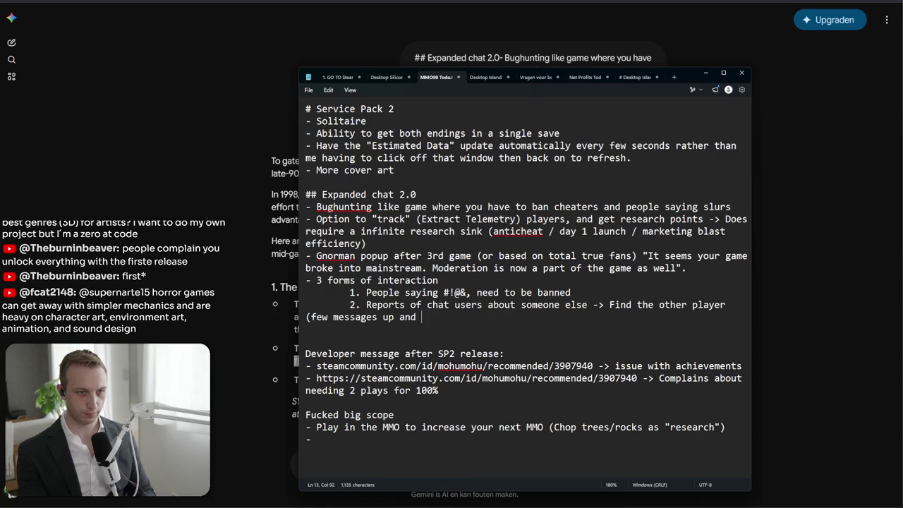
{"action": "type", "text": ") and ban"}
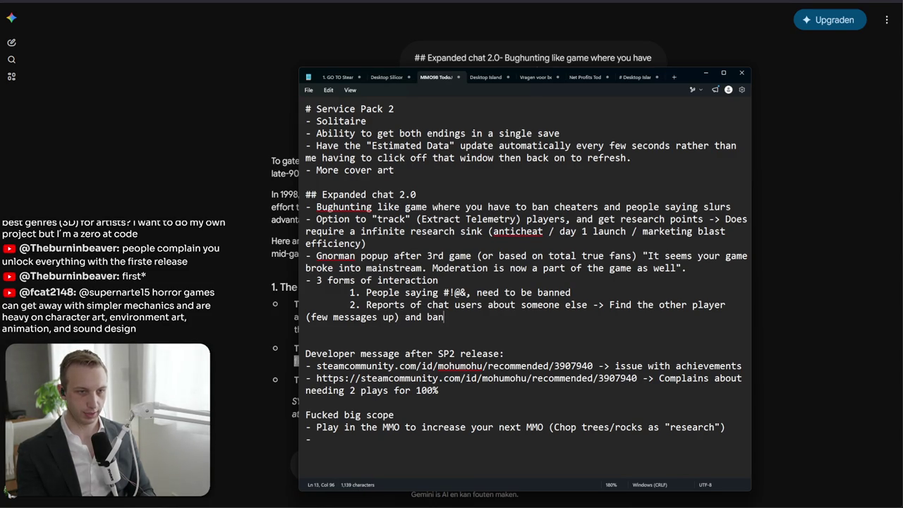
{"action": "key", "text": "Return"}
{"action": "type", "text": "32"}
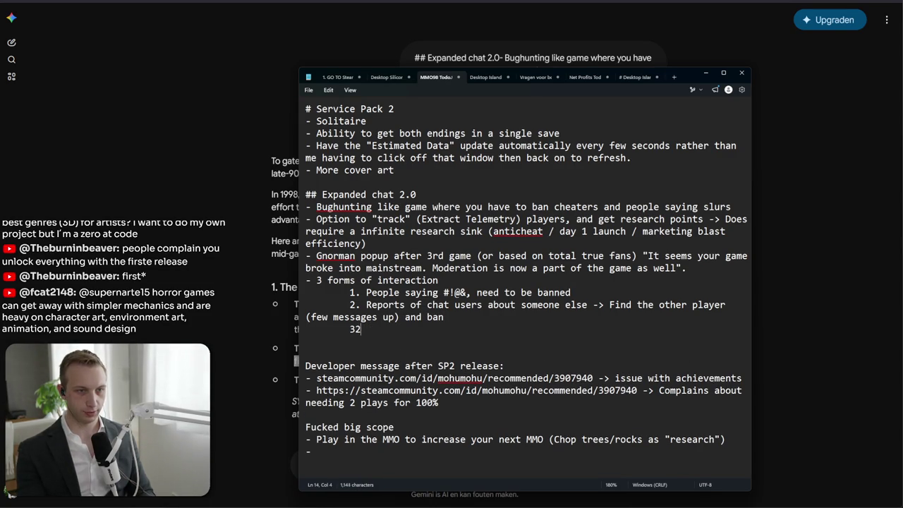
{"action": "type", "text": ".3tract data from "}
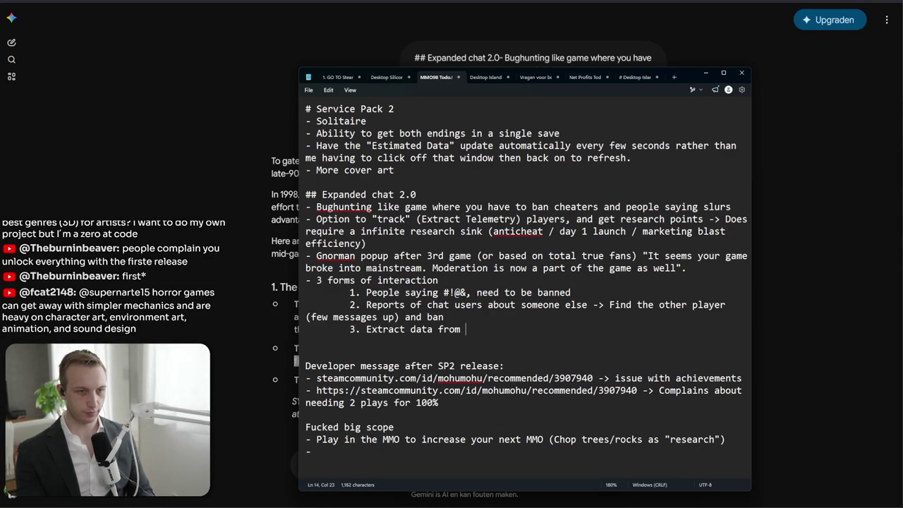
{"action": "type", "text": "layers"}
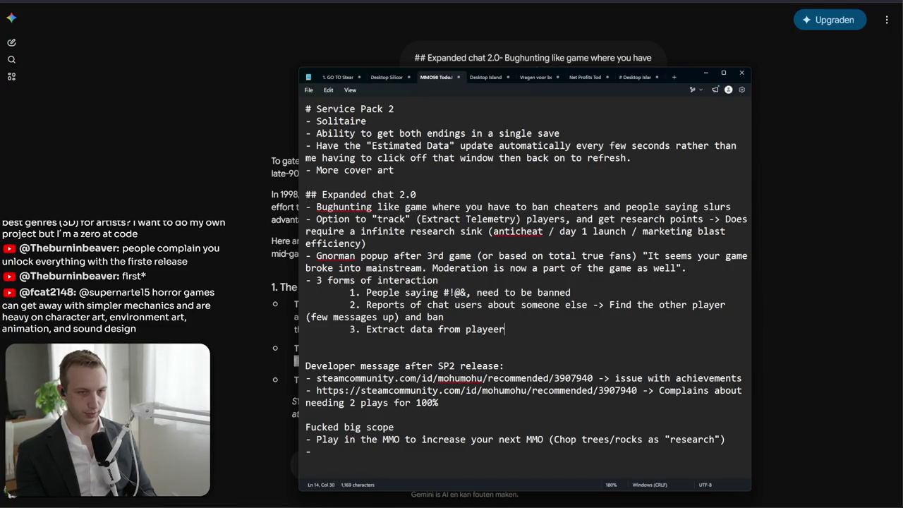
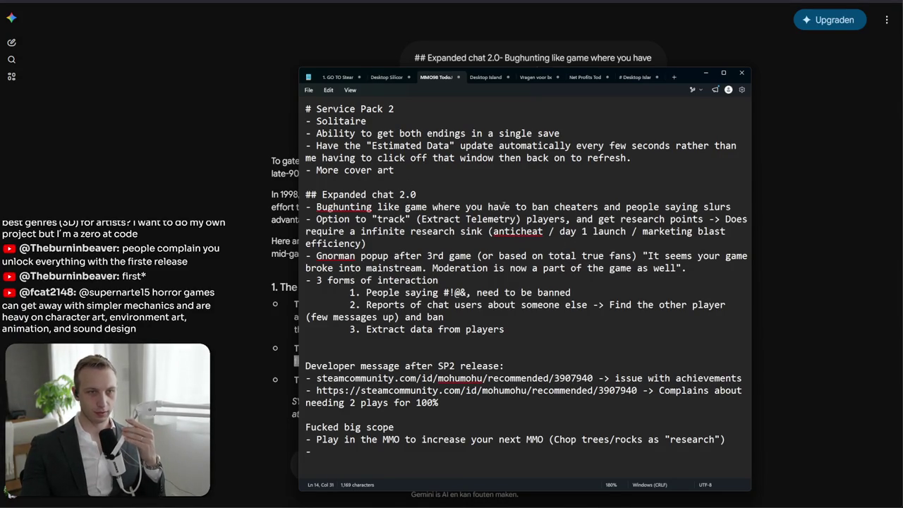
Delete the Bughunting and player-tracking bullets from Expanded chat 2.0, leaving no empty line
{"action": "double_click", "coordinate": [498, 207]}
{"action": "left_click", "coordinate": [505, 207]}
{"action": "left_click_drag", "start_coordinate": [366, 244], "coordinate": [240, 209]}
{"action": "key", "text": "Delete"}
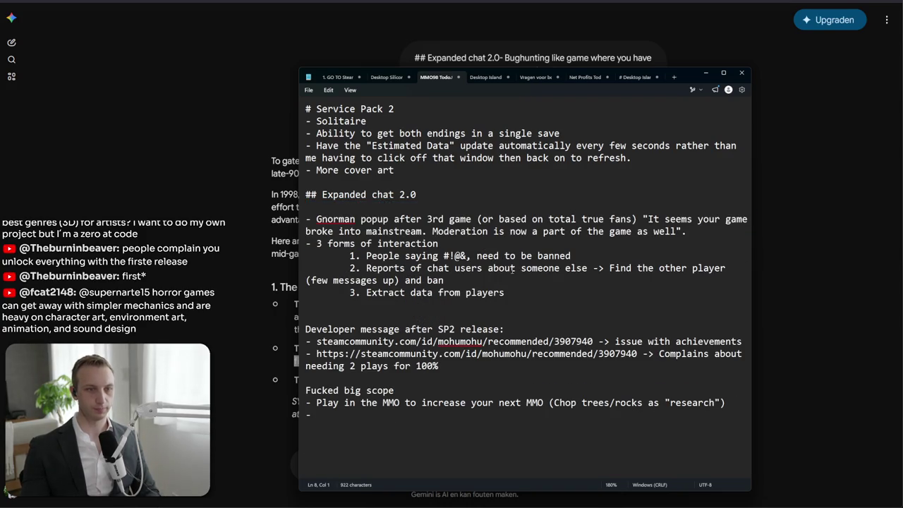
{"action": "key", "text": "Delete"}
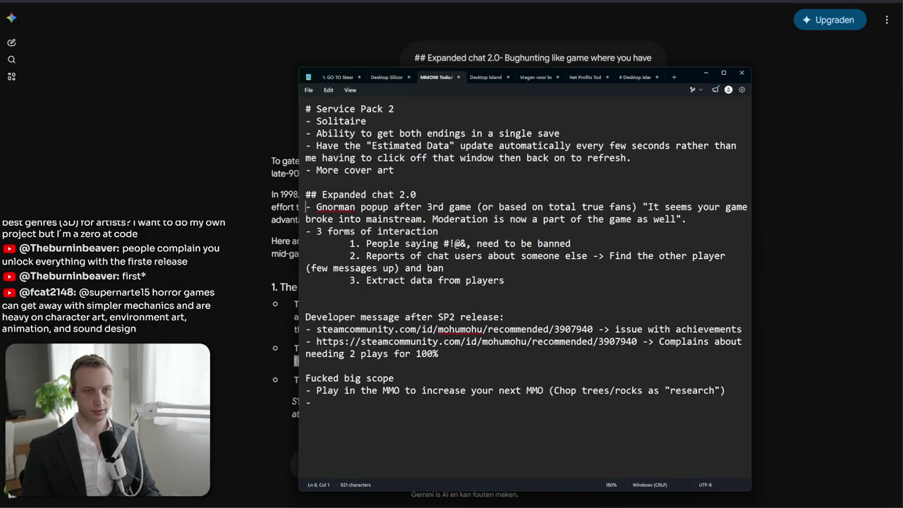
Add the bullet '- Right /Left click on chat message to open context menu (features some fluff as well' after item 3
{"action": "left_click", "coordinate": [591, 292]}
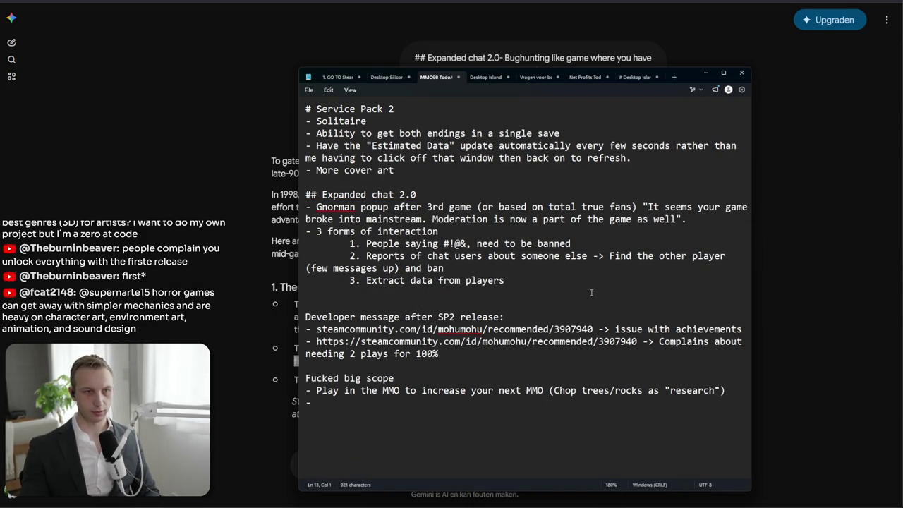
{"action": "type", "text": "- Right "}
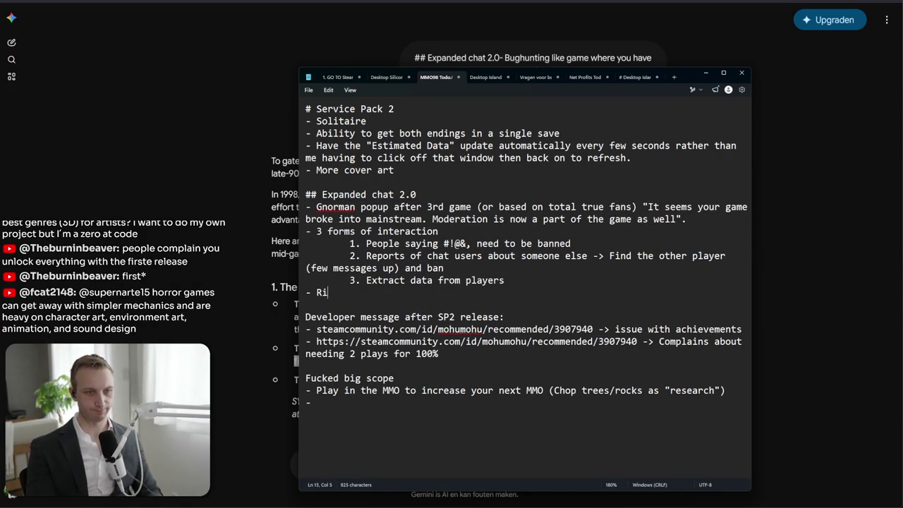
{"action": "type", "text": "/Left "}
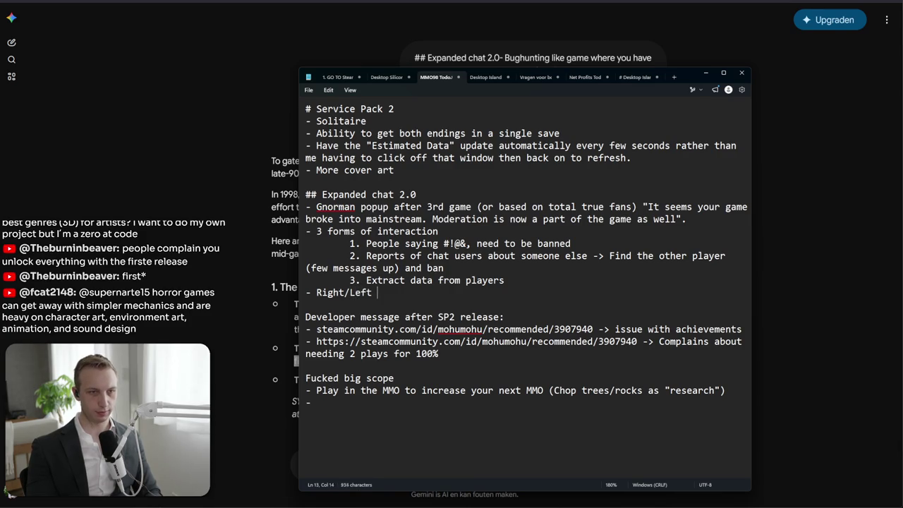
{"action": "type", "text": "click on chat mess"}
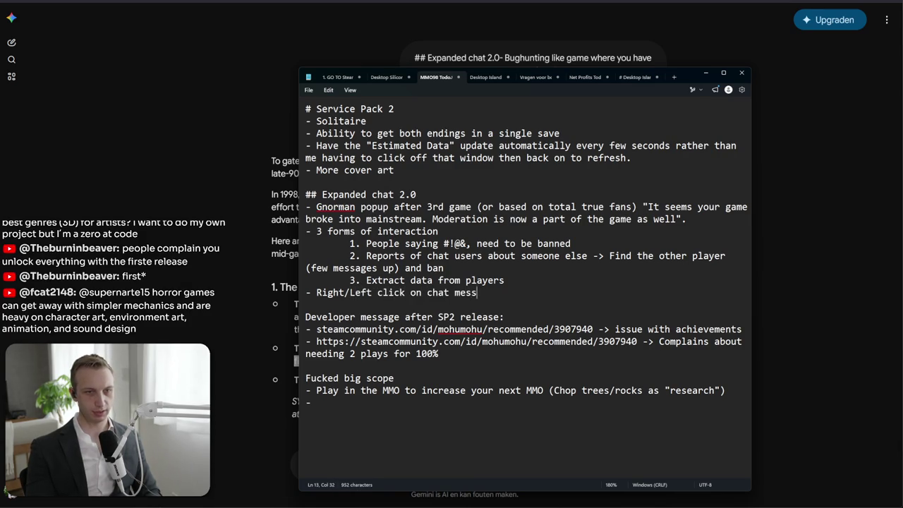
{"action": "type", "text": "age to open context "}
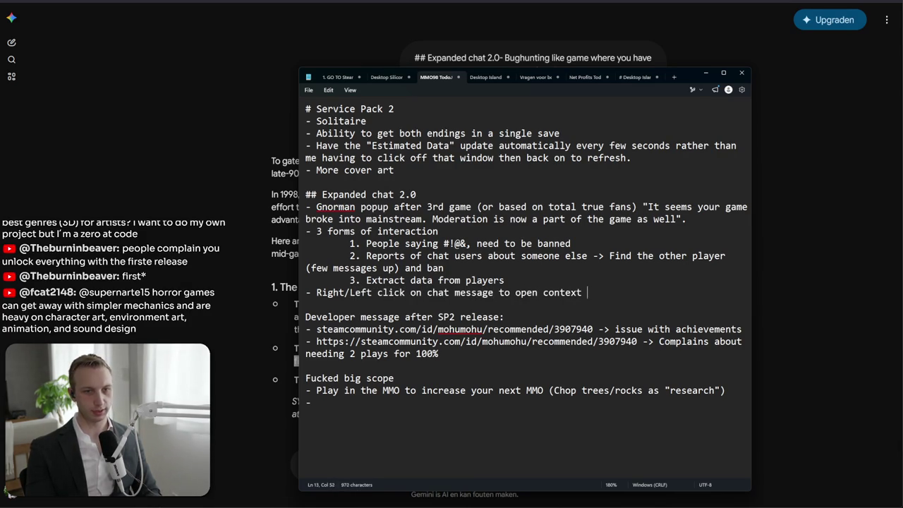
{"action": "type", "text": "menu (features some fluff as well"}
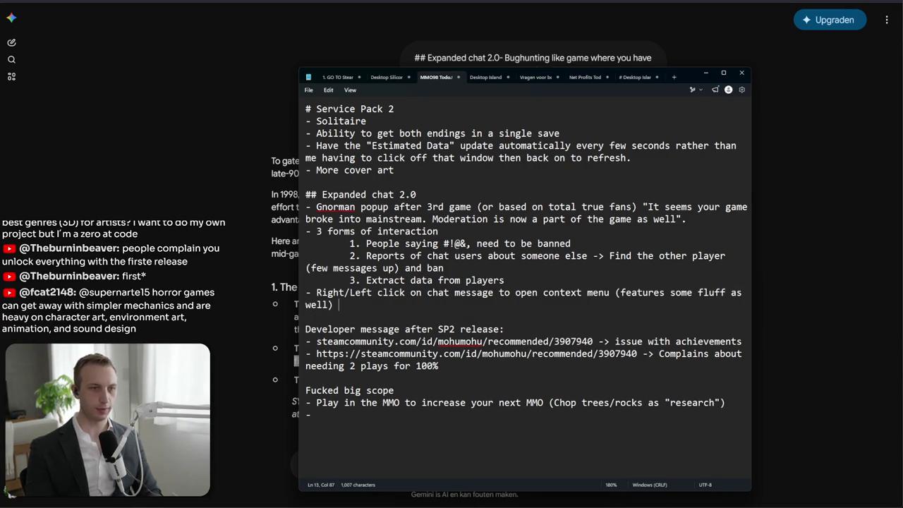
{"action": "key", "text": "Return"}
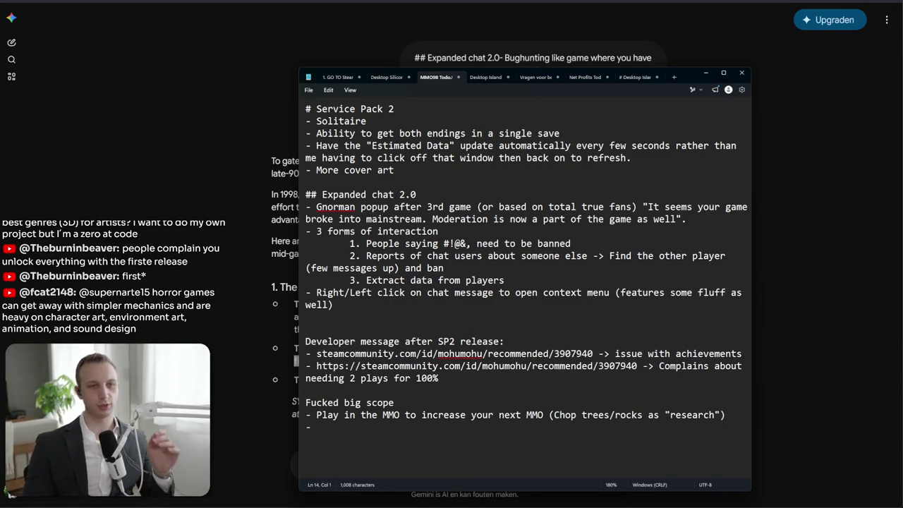
Delete the 'Fucked big scope' section and its MMO research idea from the end of the notes
{"action": "left_click_drag", "start_coordinate": [305, 390], "coordinate": [377, 438]}
{"action": "key", "text": "BackSpace"}
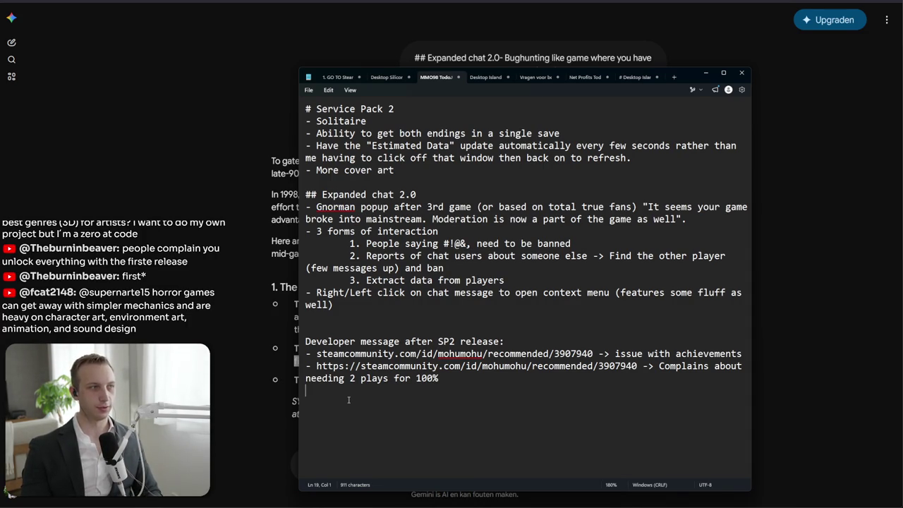
{"action": "left_click_drag", "start_coordinate": [396, 170], "coordinate": [549, 133]}
{"action": "left_click", "coordinate": [395, 170]}
{"action": "mouse_move", "coordinate": [395, 170]}
{"action": "left_mouse_down"}
{"action": "mouse_move", "coordinate": [268, 100]}
{"action": "mouse_move", "coordinate": [308, 133]}
{"action": "mouse_move", "coordinate": [395, 170]}
{"action": "mouse_move", "coordinate": [534, 133]}
{"action": "mouse_move", "coordinate": [542, 170]}
{"action": "left_mouse_up"}
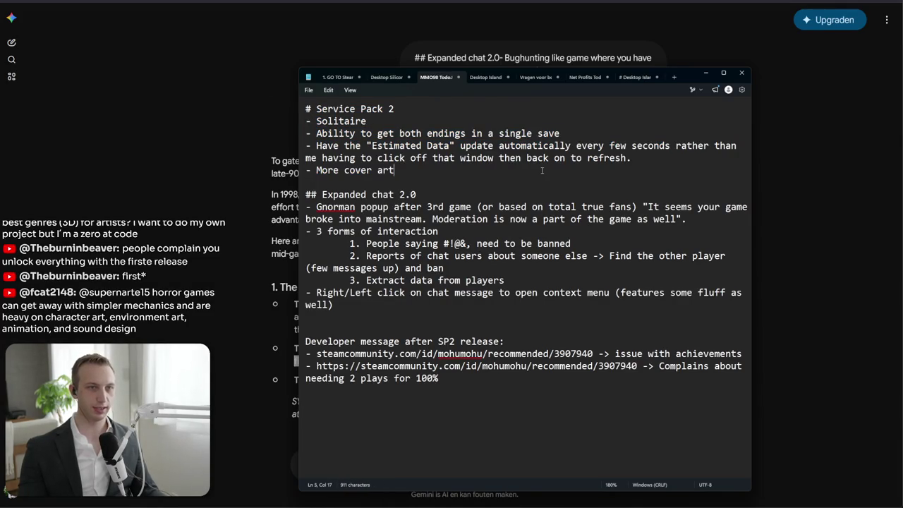
{"action": "mouse_move", "coordinate": [538, 207]}
{"action": "left_mouse_down"}
{"action": "mouse_move", "coordinate": [508, 283]}
{"action": "mouse_move", "coordinate": [523, 296]}
{"action": "left_mouse_up"}
{"action": "left_click", "coordinate": [517, 295]}
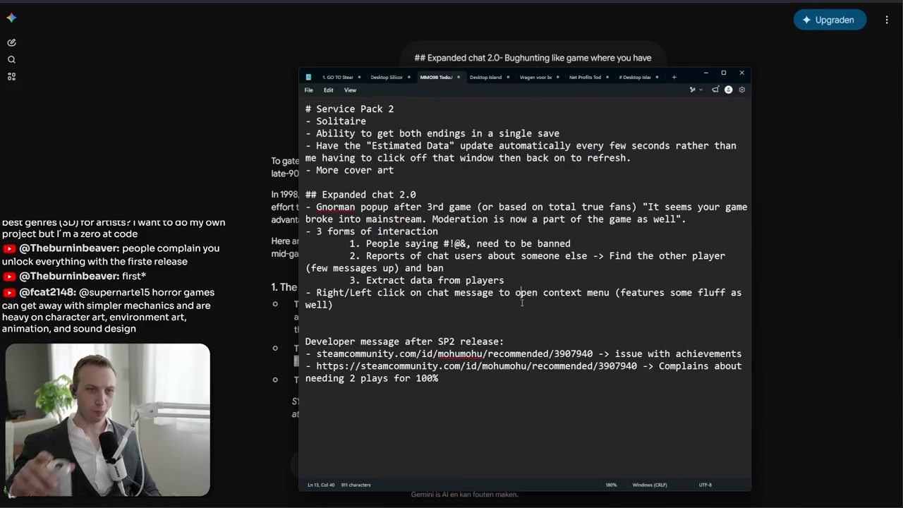
{"action": "mouse_move", "coordinate": [522, 302]}
{"action": "left_mouse_down"}
{"action": "mouse_move", "coordinate": [492, 244]}
{"action": "mouse_move", "coordinate": [359, 246]}
{"action": "mouse_move", "coordinate": [550, 255]}
{"action": "mouse_move", "coordinate": [601, 267]}
{"action": "mouse_move", "coordinate": [448, 268]}
{"action": "mouse_move", "coordinate": [327, 233]}
{"action": "mouse_move", "coordinate": [344, 246]}
{"action": "mouse_move", "coordinate": [444, 269]}
{"action": "mouse_move", "coordinate": [349, 243]}
{"action": "mouse_move", "coordinate": [575, 248]}
{"action": "mouse_move", "coordinate": [445, 270]}
{"action": "left_mouse_up"}
{"action": "left_click", "coordinate": [359, 246]}
{"action": "left_click", "coordinate": [575, 243]}
{"action": "left_click", "coordinate": [348, 244]}
{"action": "left_click_drag", "start_coordinate": [355, 280], "coordinate": [364, 280]}
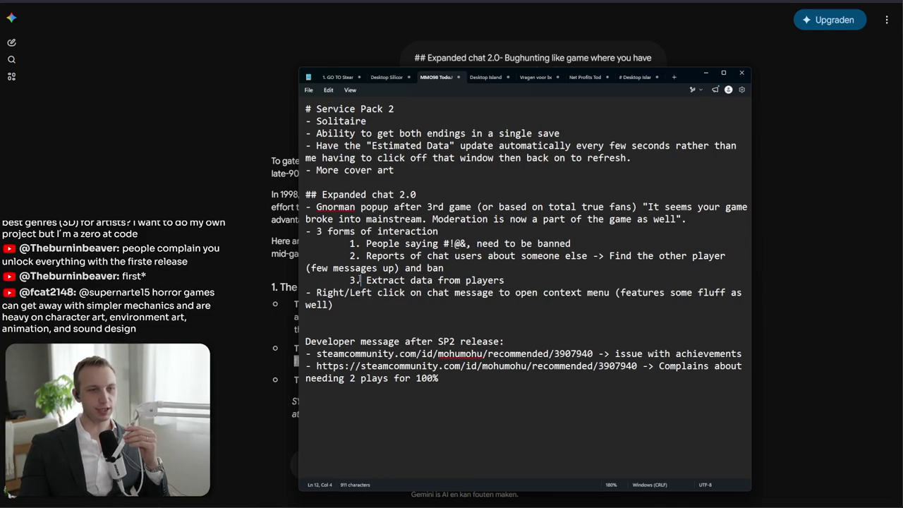
{"action": "left_click", "coordinate": [391, 309]}
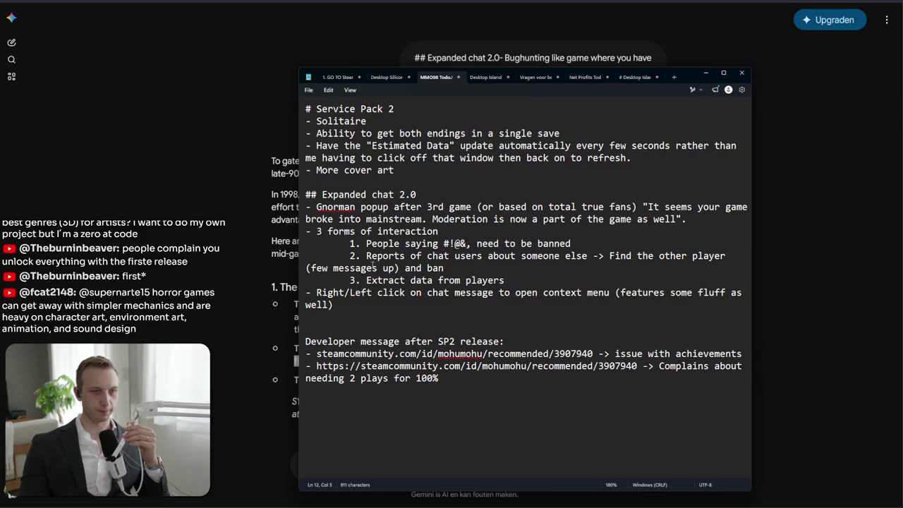
{"action": "key", "text": "Return"}
{"action": "type", "text": "- N"}
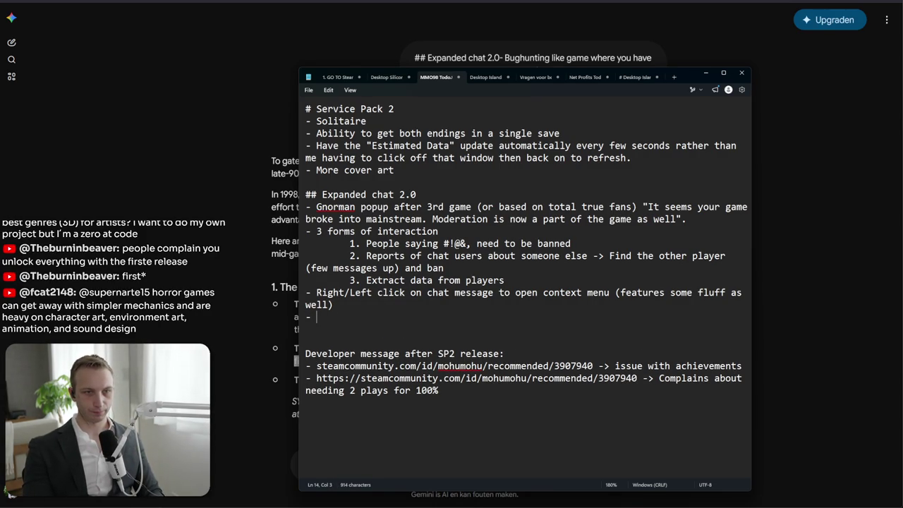
Append ', gives additional Research' to item 3 and start the bullet 'Require infinite sinks for research (Anticheat'
{"action": "left_click", "coordinate": [505, 281]}
{"action": "type", "text": ", gives additional "}
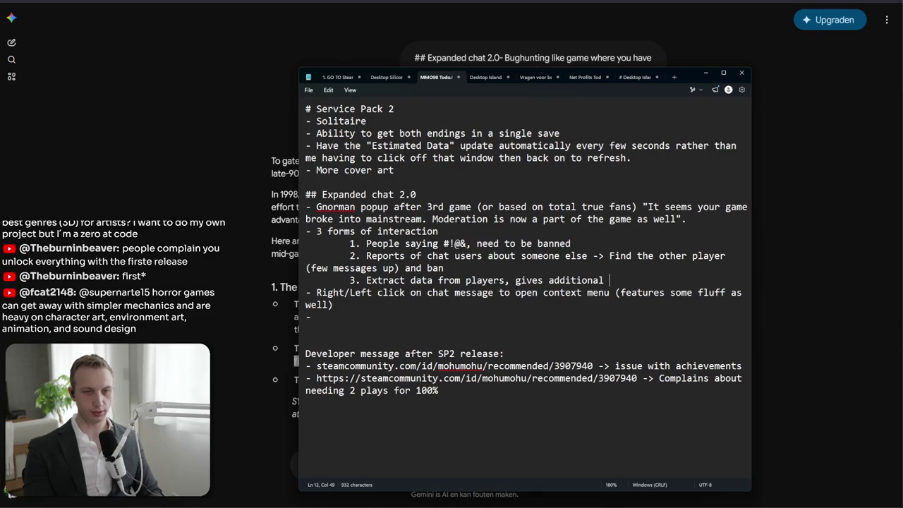
{"action": "type", "text": "Researchg"}
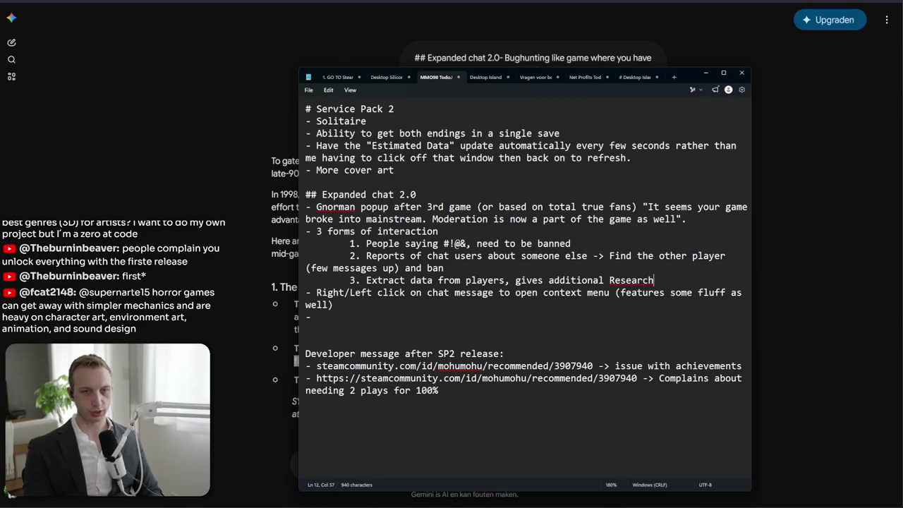
{"action": "left_click", "coordinate": [317, 317]}
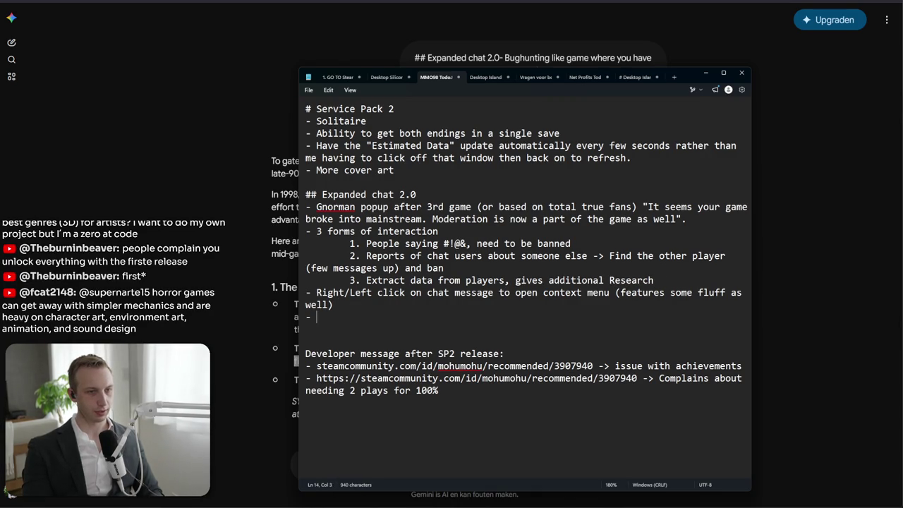
{"action": "type", "text": "R"}
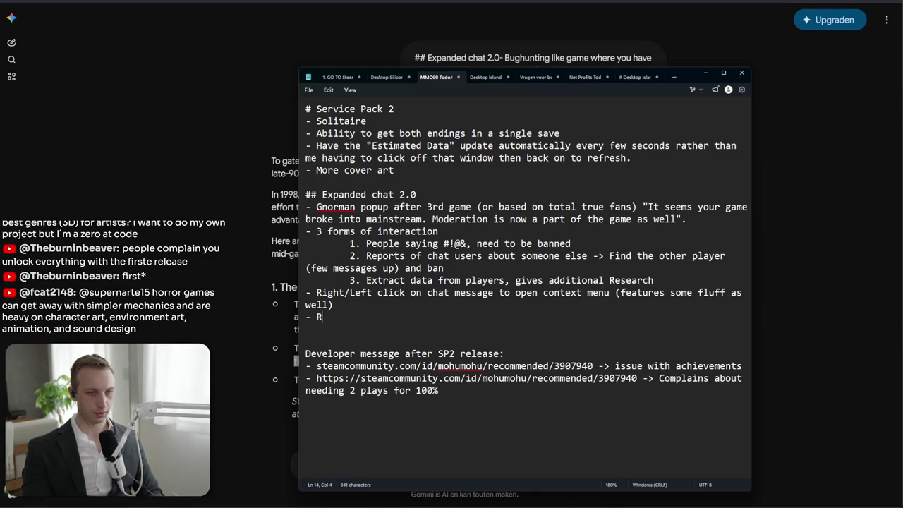
{"action": "type", "text": "equire infinite "}
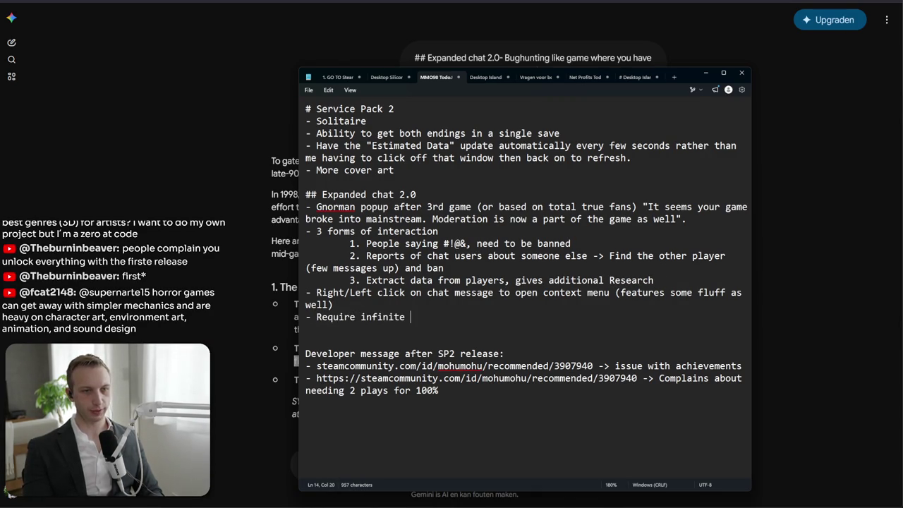
{"action": "type", "text": "sinks for research"}
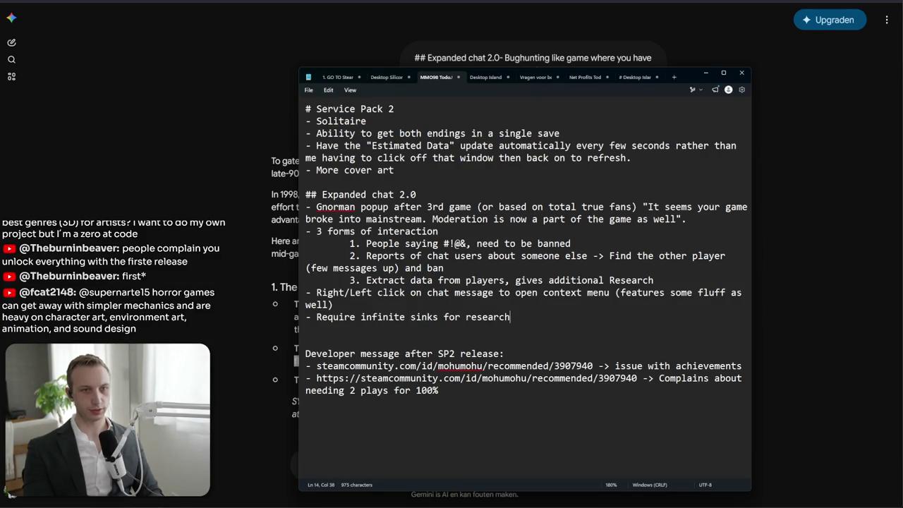
{"action": "type", "text": " (aan"}
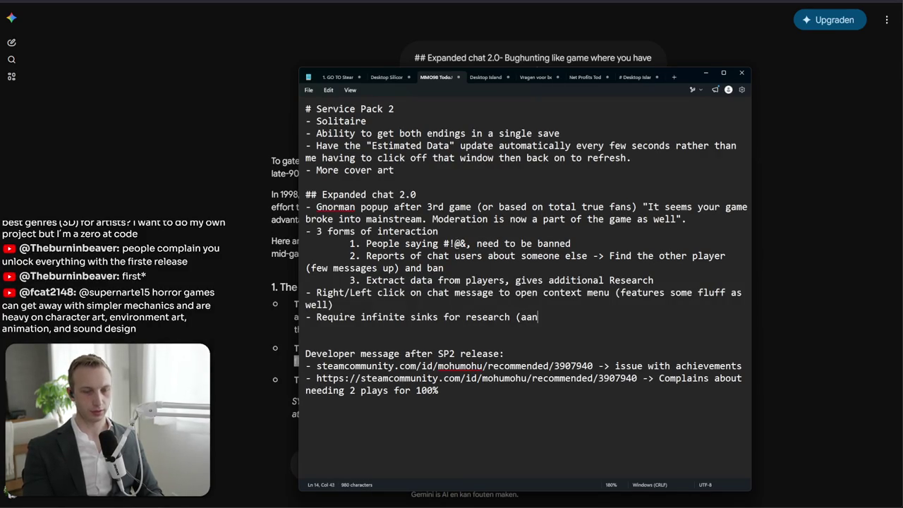
{"action": "key", "text": "BackSpace"}
{"action": "type", "text": "nitch"}
{"action": "key", "text": "BackSpace"}
{"action": "key", "text": "BackSpace"}
{"action": "key", "text": "BackSpace"}
{"action": "key", "text": "BackSpace"}
{"action": "type", "text": "nticheat /"}
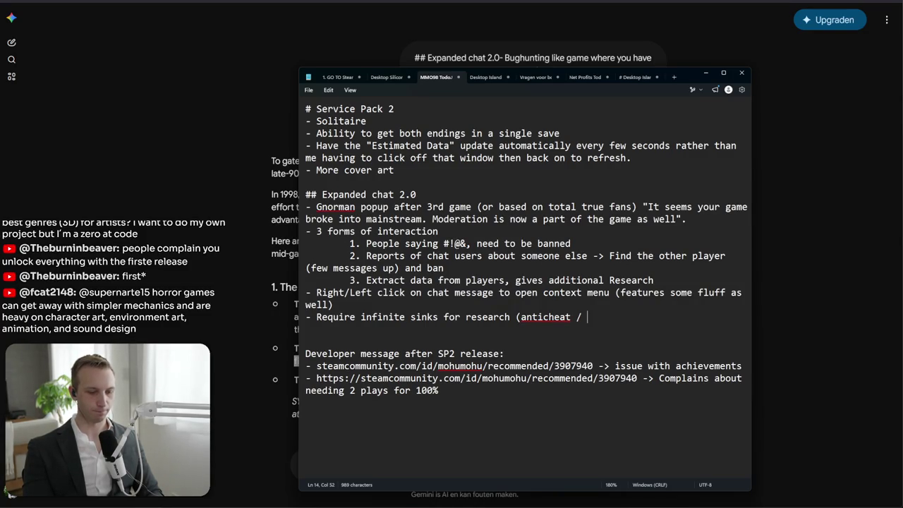
Add 'Automated Chat Moderation /' to the research sinks list
{"action": "type", "text": "Chatt"}
{"action": "key", "text": "BackSpace"}
{"action": "type", "text": "Moderation"}
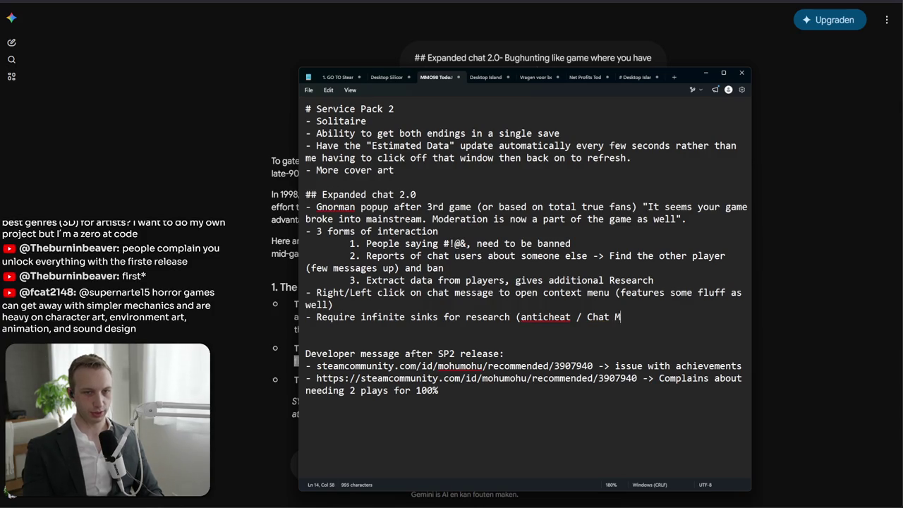
{"action": "left_click", "coordinate": [614, 317]}
{"action": "left_click", "coordinate": [523, 317]}
{"action": "type", "text": "Automated"}
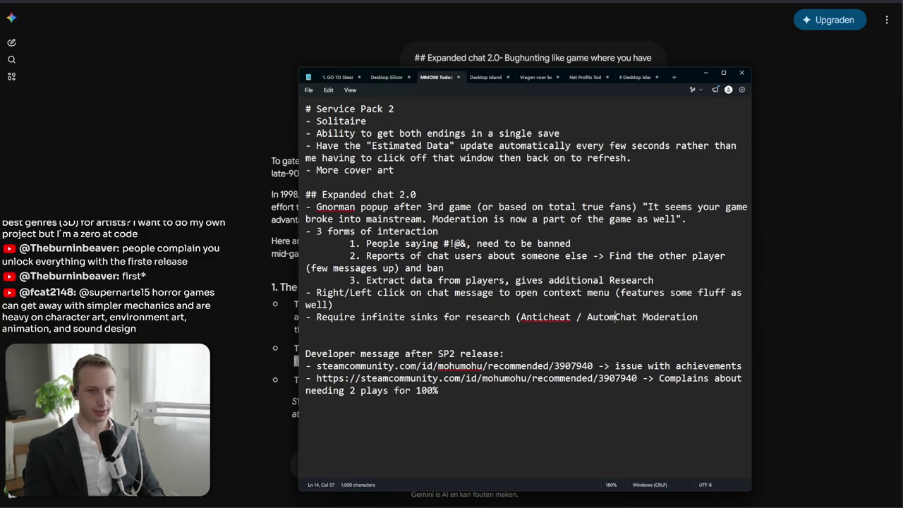
{"action": "left_click", "coordinate": [670, 317]}
{"action": "type", "text": "/"}
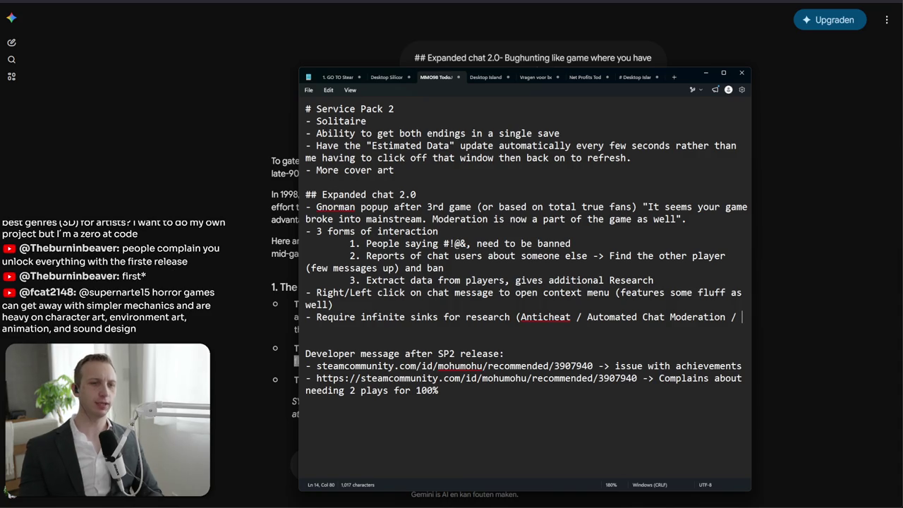
Extend the research sinks list with 'Marketing Blast efficiency / Higher Day 1 conversion /'
{"action": "left_click_drag", "start_coordinate": [345, 317], "coordinate": [471, 319]}
{"action": "left_click", "coordinate": [516, 318]}
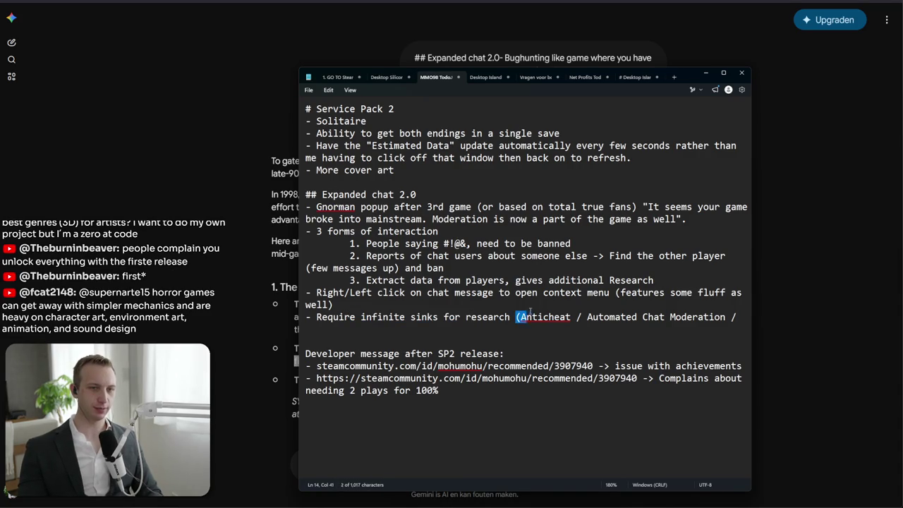
{"action": "key", "text": "shift+Home"}
{"action": "key", "text": "shift+End"}
{"action": "left_click", "coordinate": [743, 317]}
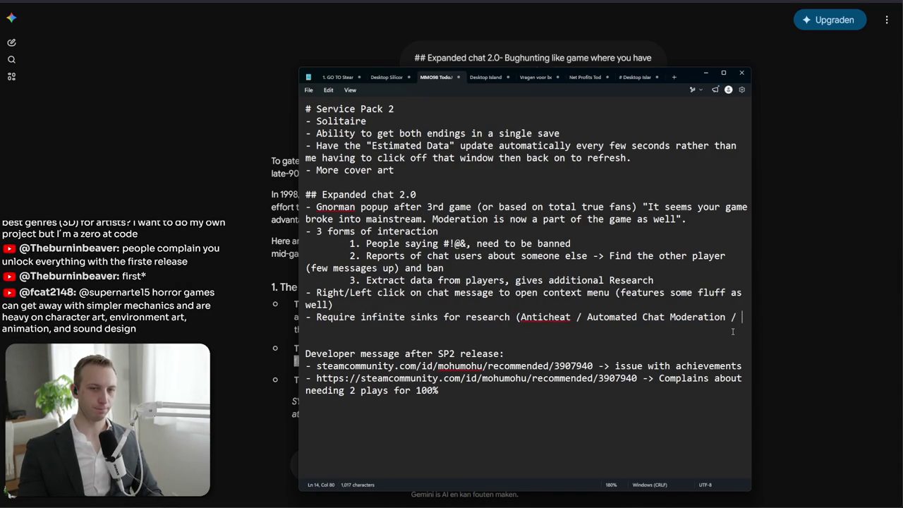
{"action": "type", "text": "Mark"}
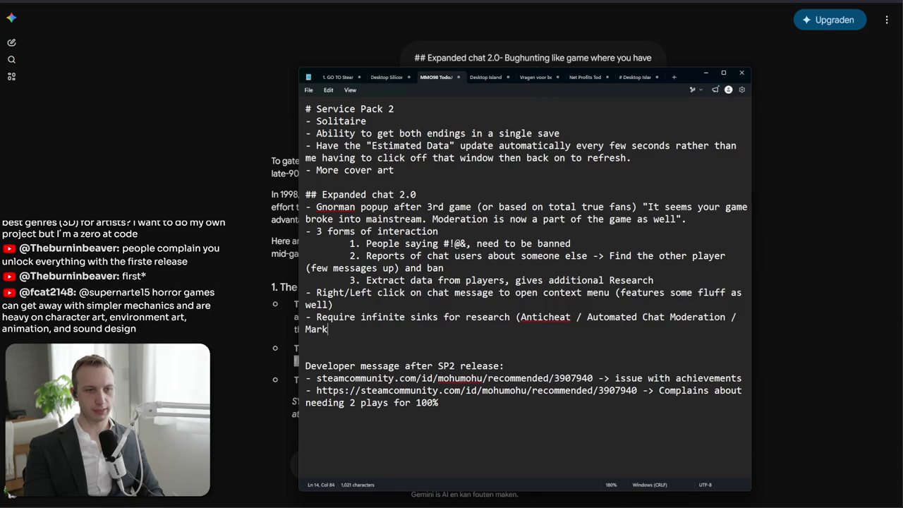
{"action": "type", "text": "eting Blas"}
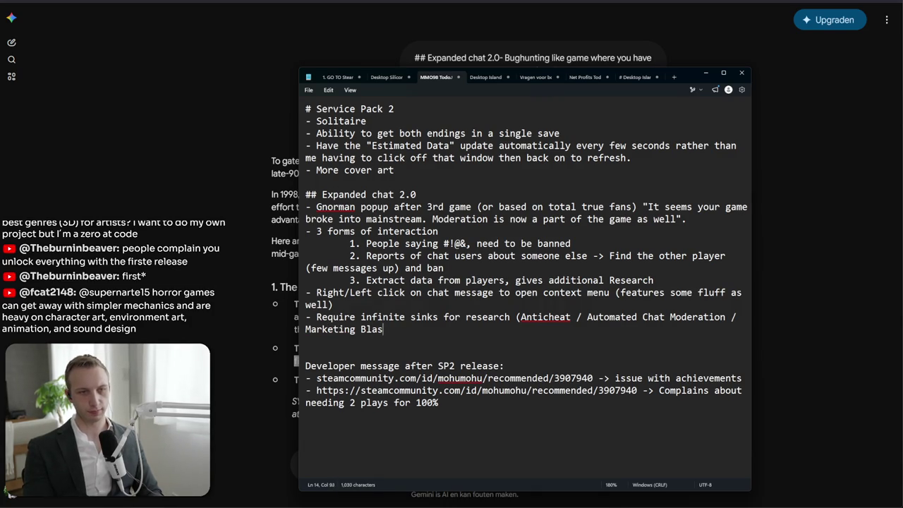
{"action": "type", "text": "t efficiency / "}
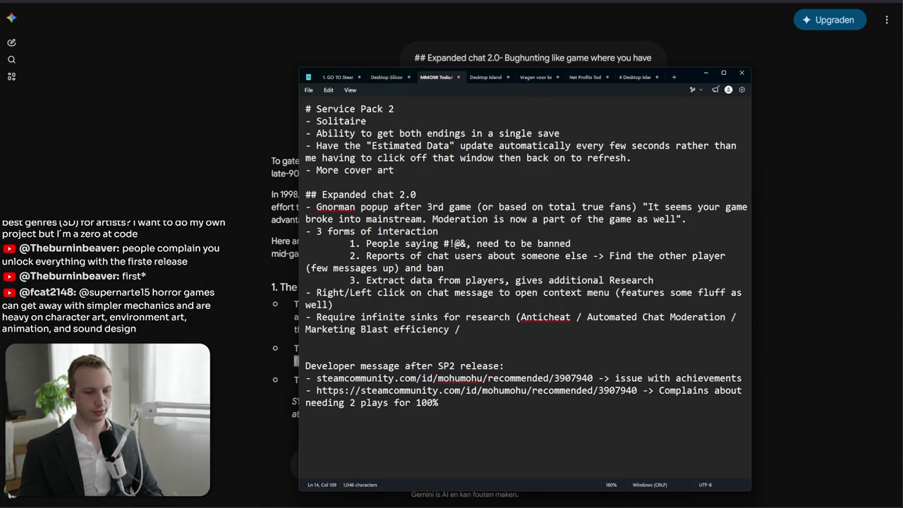
{"action": "type", "text": "High"}
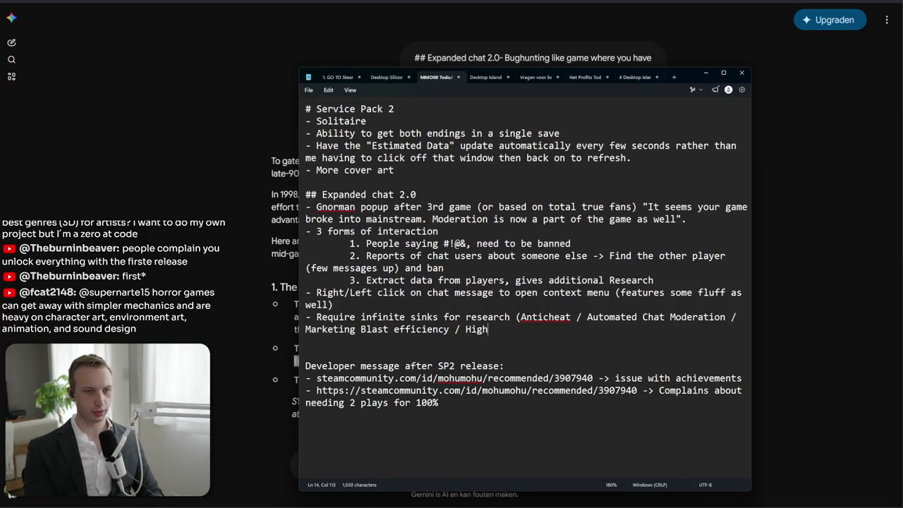
{"action": "type", "text": "er Day 1 converssion"}
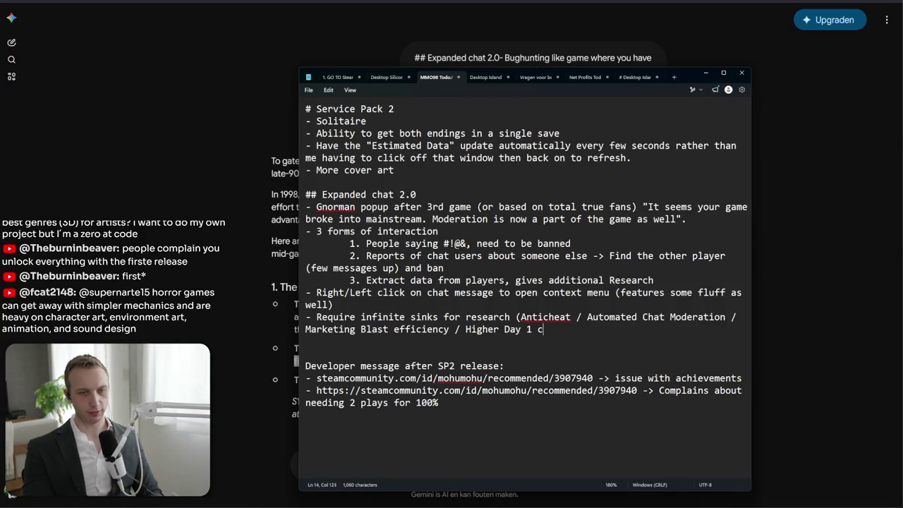
{"action": "key", "text": "BackSpace"}
{"action": "key", "text": "BackSpace"}
{"action": "key", "text": "BackSpace"}
{"action": "type", "text": "sion /"}
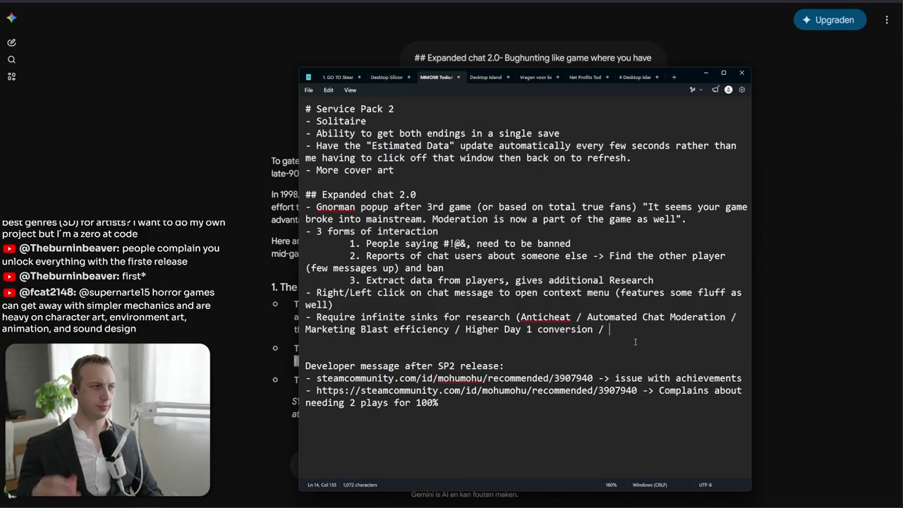
Close the research sinks list with a '???)' placeholder
{"action": "left_click", "coordinate": [319, 317]}
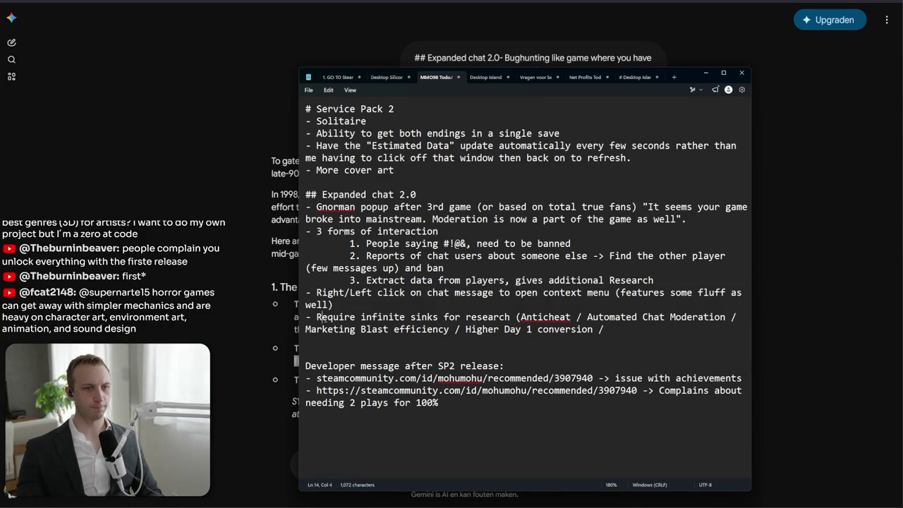
{"action": "left_click_drag", "start_coordinate": [319, 317], "coordinate": [608, 329]}
{"action": "left_click", "coordinate": [608, 329]}
{"action": "left_click", "coordinate": [363, 317], "text": "shift"}
{"action": "left_click", "coordinate": [305, 329], "text": "shift"}
{"action": "left_click", "coordinate": [305, 317], "text": "shift"}
{"action": "left_click", "coordinate": [309, 319]}
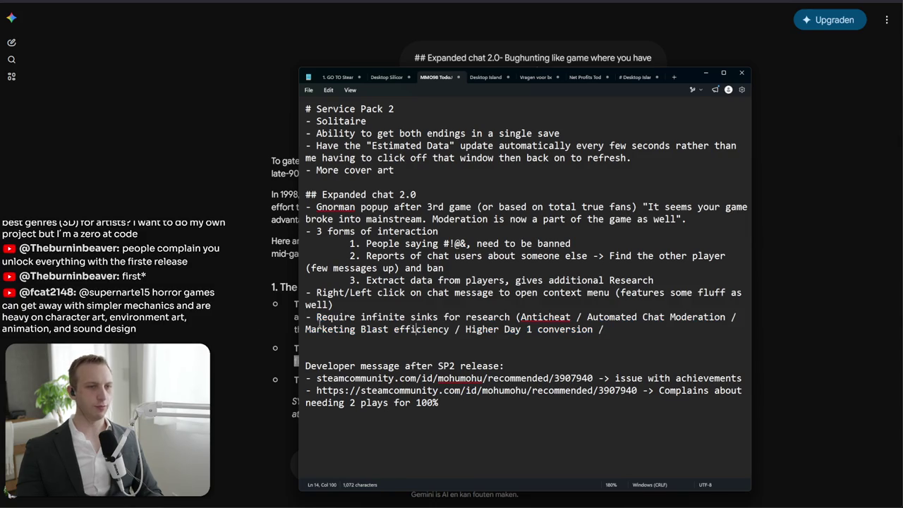
{"action": "left_click", "coordinate": [294, 317]}
{"action": "key", "text": "alt+Tab"}
{"action": "type", "text": "???)"}
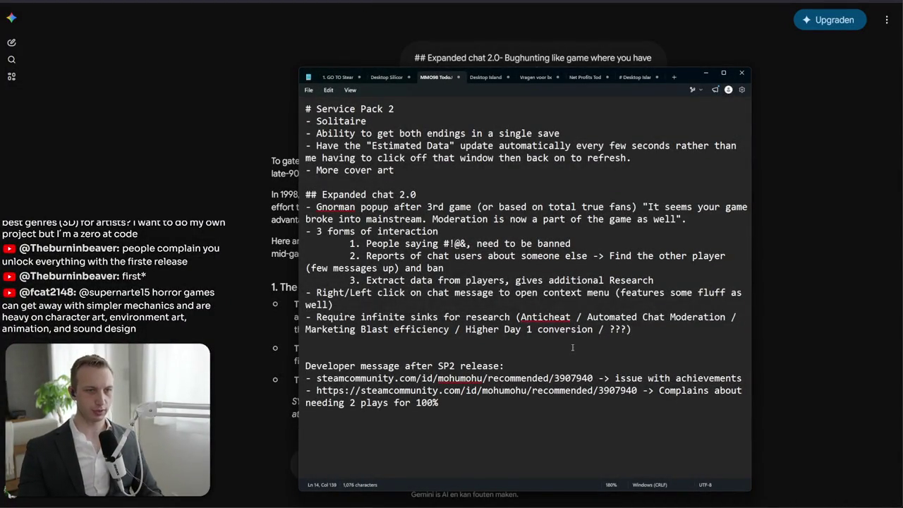
{"action": "mouse_move", "coordinate": [632, 329]}
{"action": "left_mouse_down"}
{"action": "mouse_move", "coordinate": [235, 274]}
{"action": "mouse_move", "coordinate": [260, 197]}
{"action": "left_mouse_up"}
{"action": "left_click", "coordinate": [584, 343]}
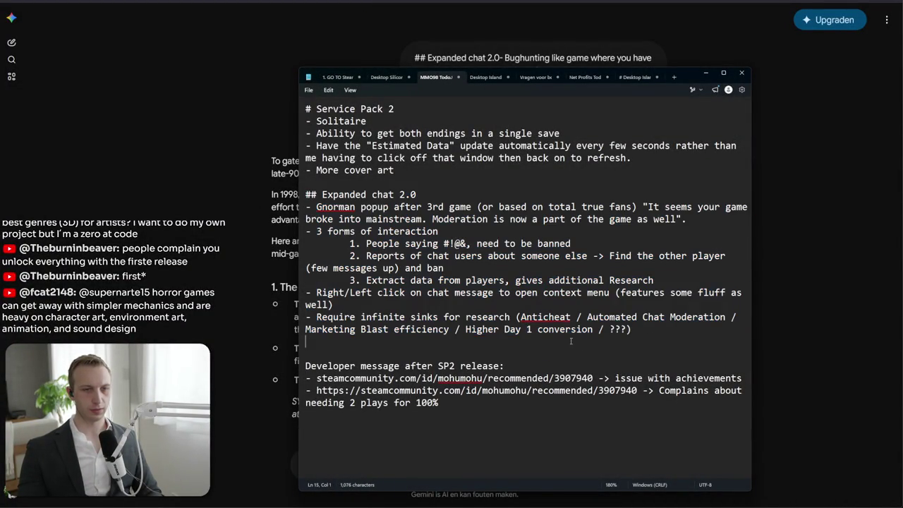
Tag the research sinks bullet with '(LiveOps category)' right after 'research'
{"action": "left_click_drag", "start_coordinate": [317, 319], "coordinate": [317, 330]}
{"action": "left_click", "coordinate": [317, 329]}
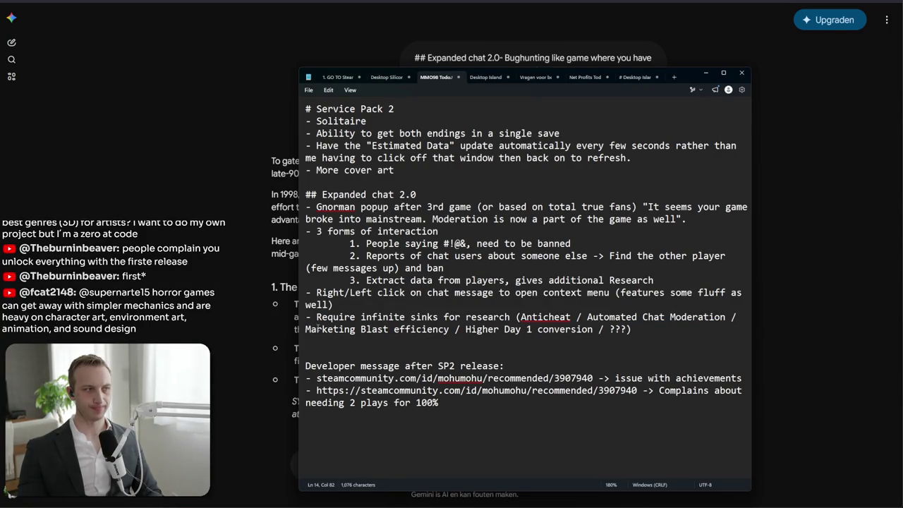
{"action": "triple_click", "coordinate": [317, 329]}
{"action": "left_click", "coordinate": [314, 317]}
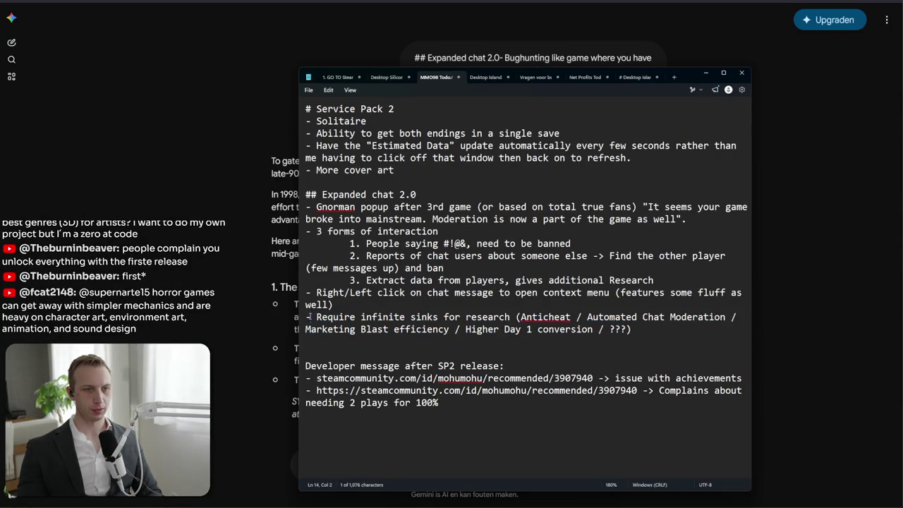
{"action": "left_click", "coordinate": [489, 317]}
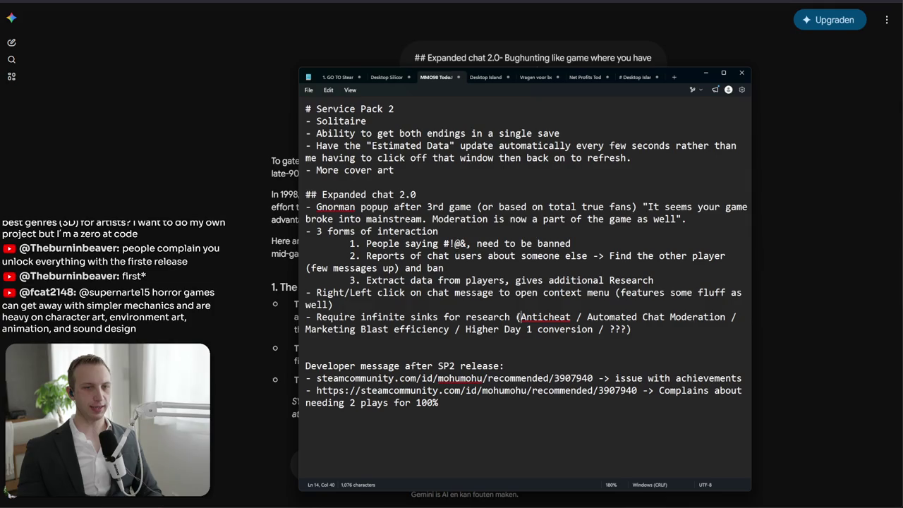
{"action": "type", "text": "(LiveOps "}
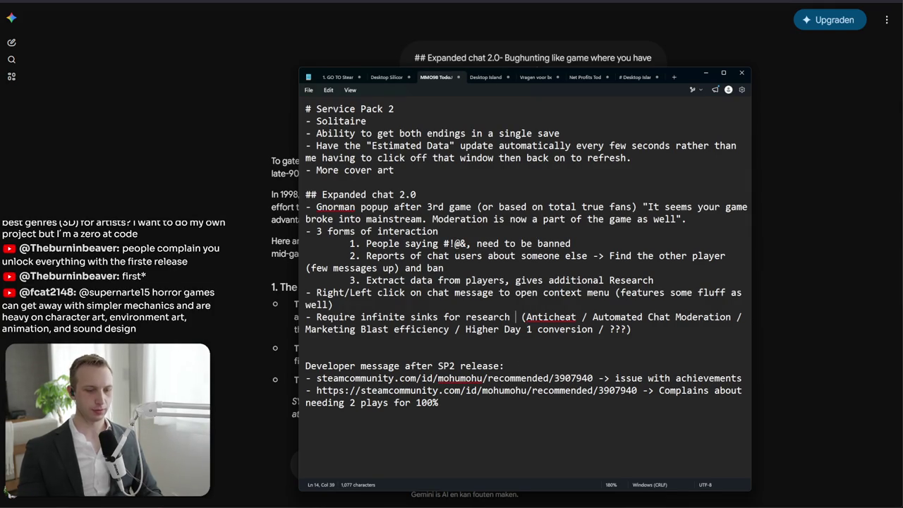
{"action": "type", "text": "category)"}
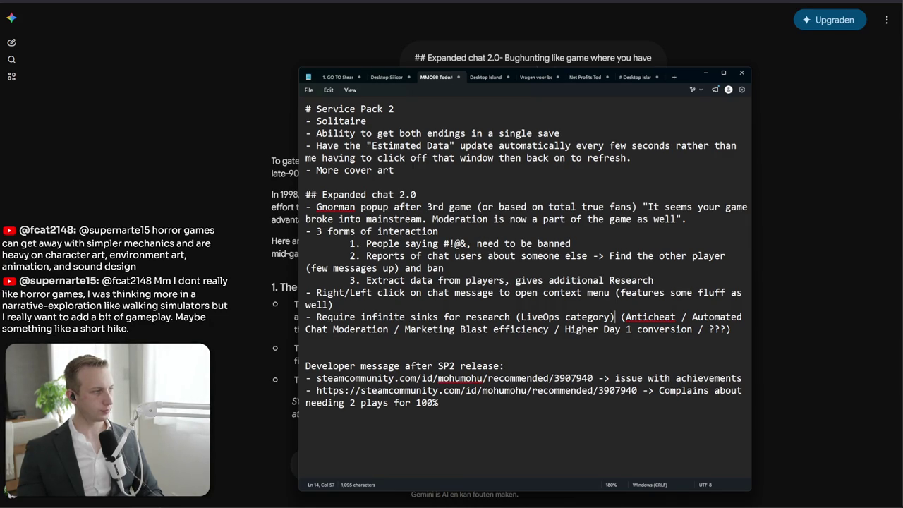
{"action": "left_click", "coordinate": [465, 350]}
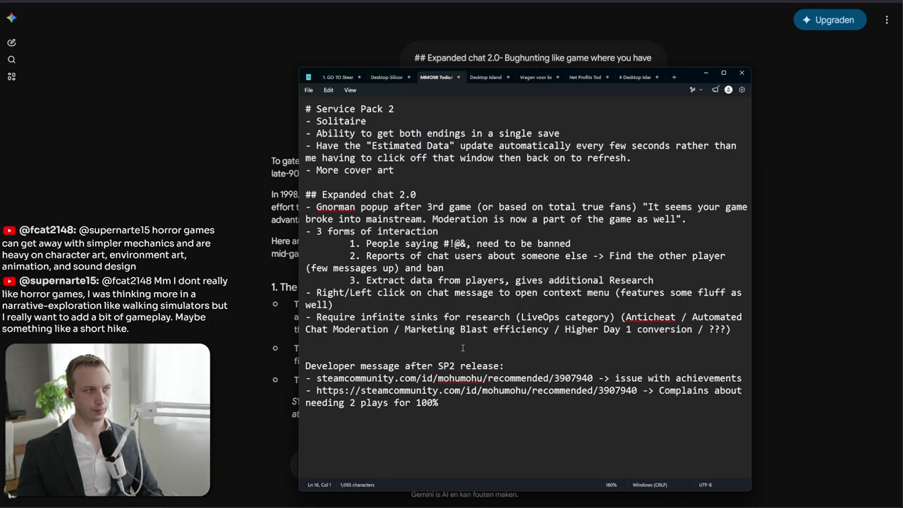
{"action": "mouse_move", "coordinate": [307, 342]}
{"action": "left_mouse_down"}
{"action": "mouse_move", "coordinate": [303, 330]}
{"action": "mouse_move", "coordinate": [244, 316]}
{"action": "left_mouse_up"}
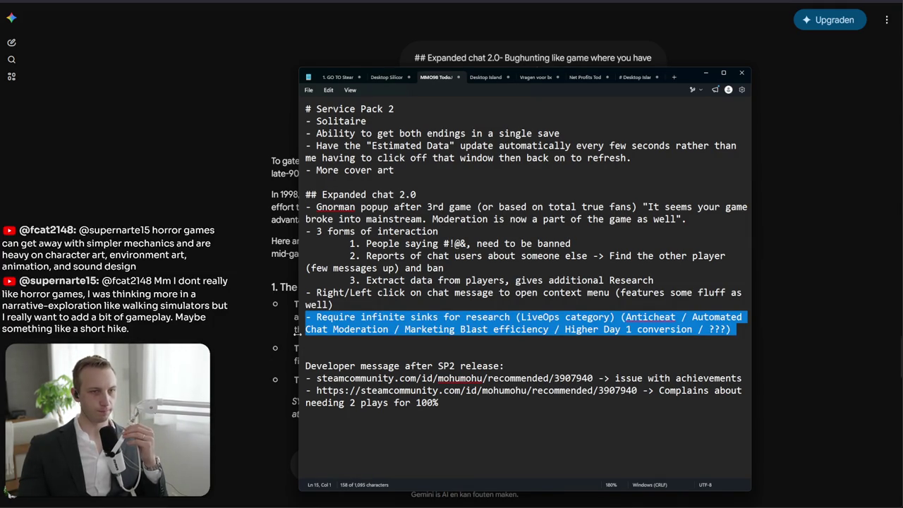
{"action": "left_click", "coordinate": [410, 292]}
{"action": "mouse_move", "coordinate": [335, 304]}
{"action": "left_mouse_down"}
{"action": "mouse_move", "coordinate": [385, 282]}
{"action": "mouse_move", "coordinate": [653, 280]}
{"action": "mouse_move", "coordinate": [353, 280]}
{"action": "mouse_move", "coordinate": [714, 280]}
{"action": "mouse_move", "coordinate": [363, 292]}
{"action": "mouse_move", "coordinate": [361, 280]}
{"action": "left_mouse_up"}
{"action": "left_click", "coordinate": [385, 282]}
{"action": "left_click", "coordinate": [655, 280]}
{"action": "left_click", "coordinate": [350, 281]}
{"action": "left_click", "coordinate": [355, 280]}
{"action": "left_click", "coordinate": [714, 280]}
{"action": "left_click", "coordinate": [355, 280]}
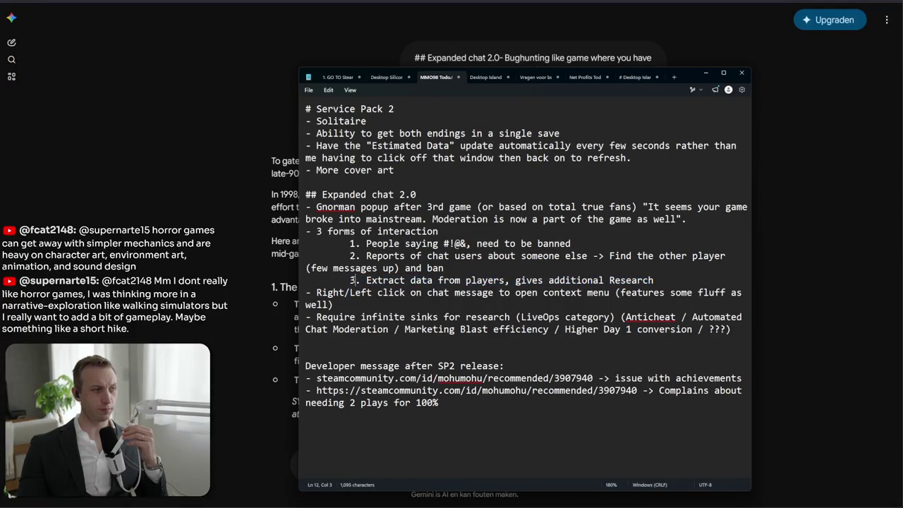
{"action": "mouse_move", "coordinate": [355, 280]}
{"action": "left_mouse_down"}
{"action": "mouse_move", "coordinate": [395, 292]}
{"action": "mouse_move", "coordinate": [656, 281]}
{"action": "mouse_move", "coordinate": [364, 281]}
{"action": "mouse_move", "coordinate": [356, 292]}
{"action": "mouse_move", "coordinate": [348, 280]}
{"action": "mouse_move", "coordinate": [347, 295]}
{"action": "mouse_move", "coordinate": [306, 281]}
{"action": "left_mouse_up"}
{"action": "mouse_move", "coordinate": [655, 280]}
{"action": "left_mouse_down"}
{"action": "mouse_move", "coordinate": [306, 280]}
{"action": "mouse_move", "coordinate": [660, 280]}
{"action": "mouse_move", "coordinate": [340, 293]}
{"action": "mouse_move", "coordinate": [348, 280]}
{"action": "left_mouse_up"}
{"action": "left_click", "coordinate": [355, 281]}
{"action": "left_click", "coordinate": [348, 281]}
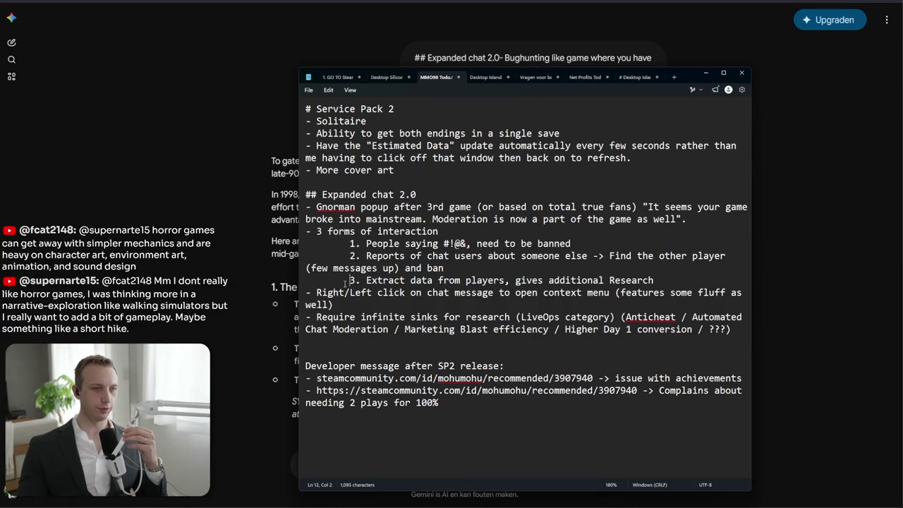
{"action": "mouse_move", "coordinate": [345, 282]}
{"action": "left_mouse_down"}
{"action": "mouse_move", "coordinate": [347, 292]}
{"action": "mouse_move", "coordinate": [306, 281]}
{"action": "left_mouse_up"}
{"action": "left_click", "coordinate": [704, 280]}
{"action": "left_click_drag", "start_coordinate": [703, 280], "coordinate": [304, 276]}
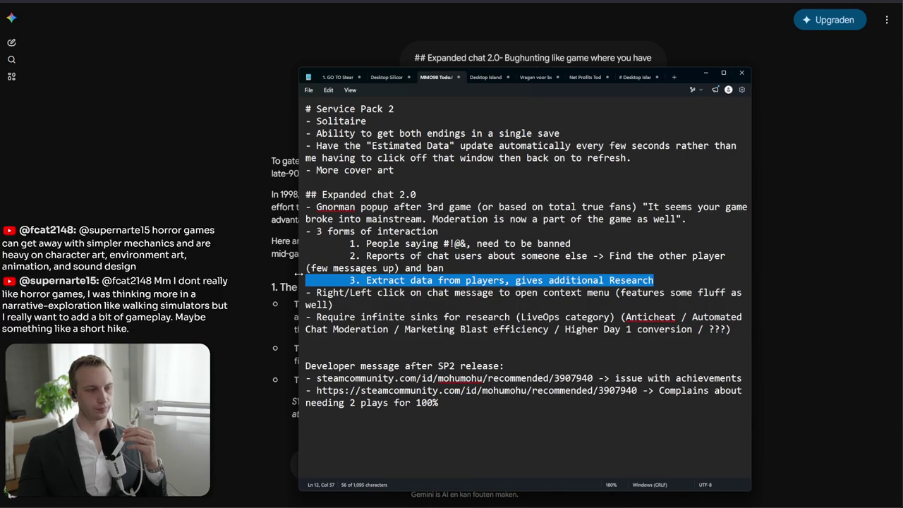
{"action": "left_click", "coordinate": [476, 348]}
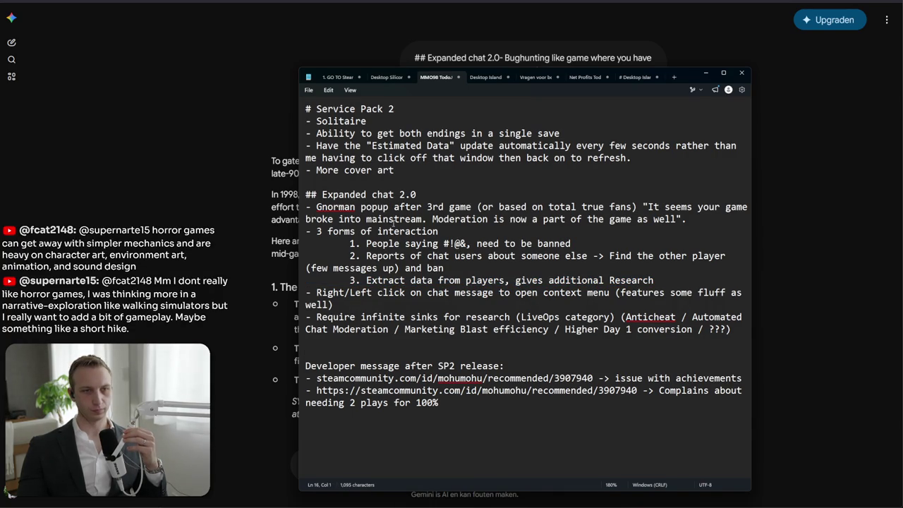
{"action": "left_click", "coordinate": [336, 305]}
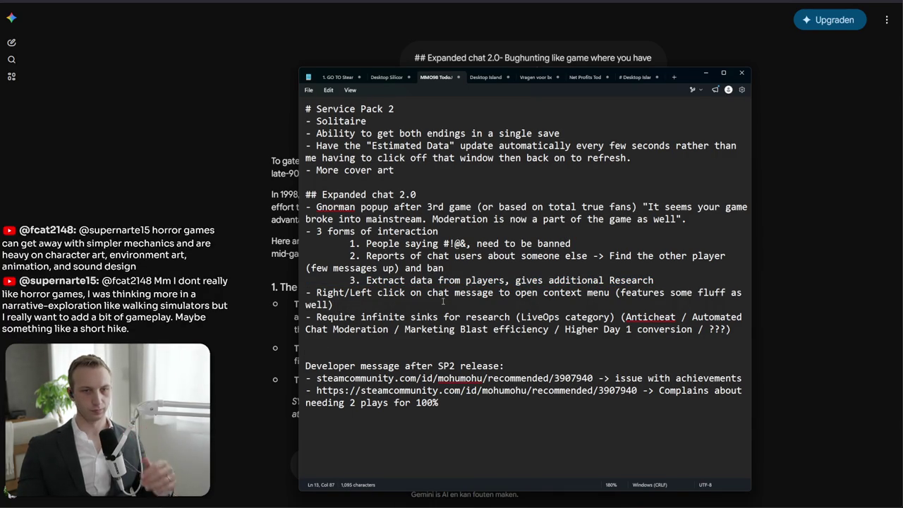
End the context-menu bullet with 'You can always click for the fluff, but ban/research buttons only unlock later in the game (automatically)'
{"action": "type", "text": ". You can "}
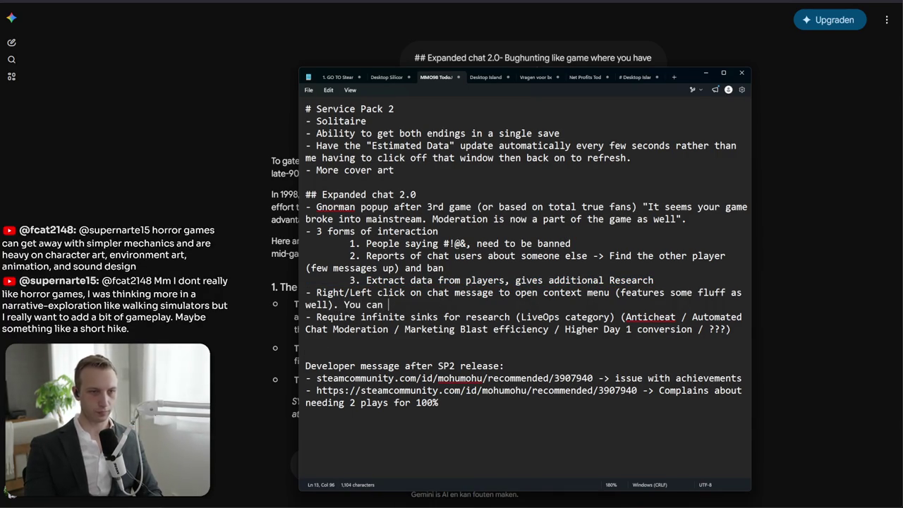
{"action": "type", "text": "always "}
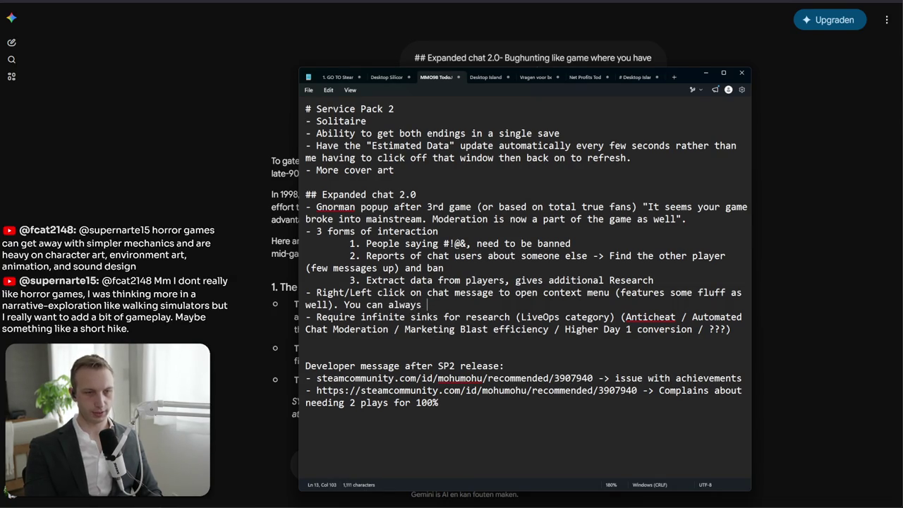
{"action": "type", "text": "click for the f"}
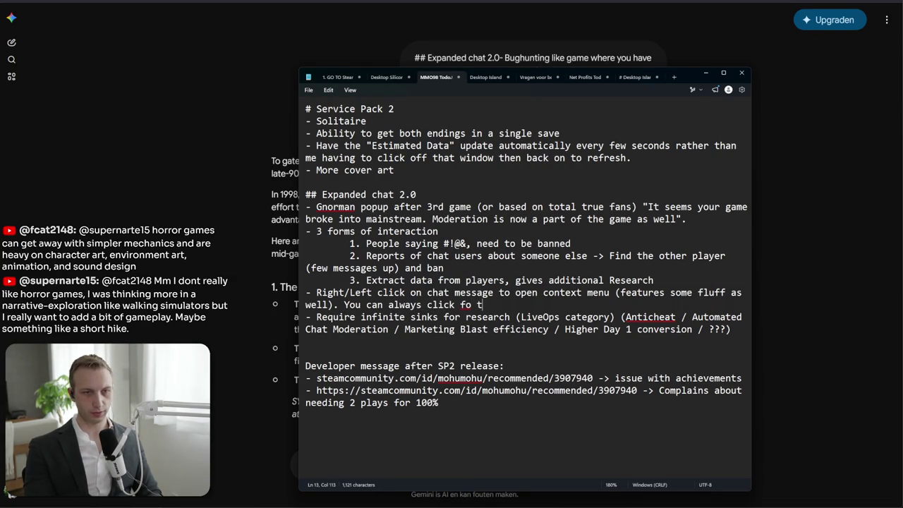
{"action": "type", "text": "luff, but bam"}
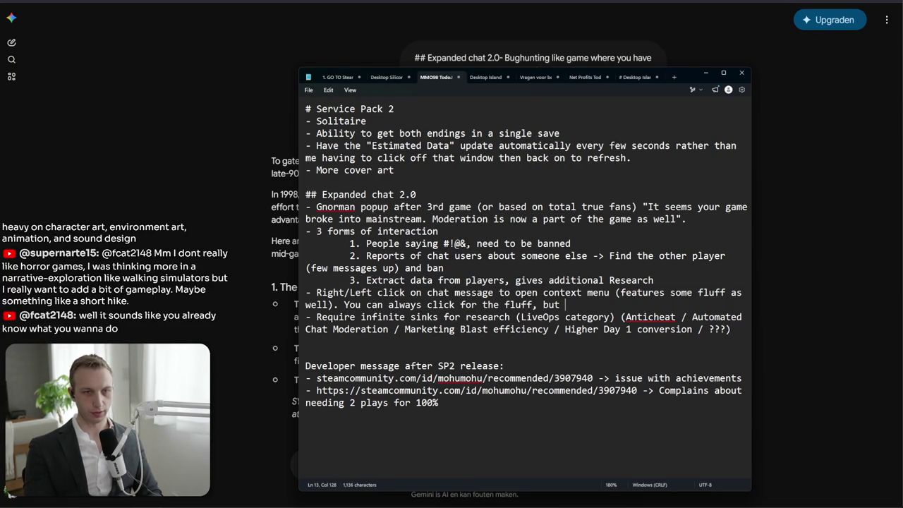
{"action": "key", "text": "BackSpace"}
{"action": "type", "text": "n/re"}
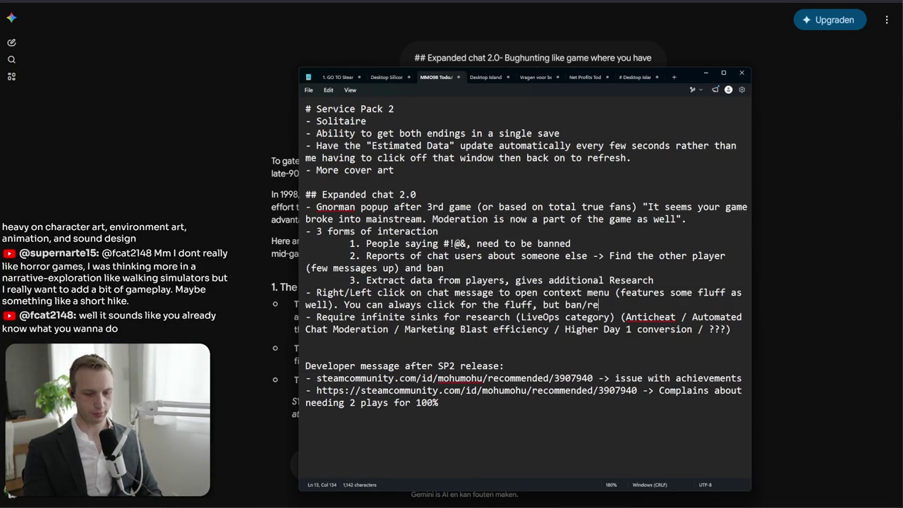
{"action": "type", "text": "search buttons ony"}
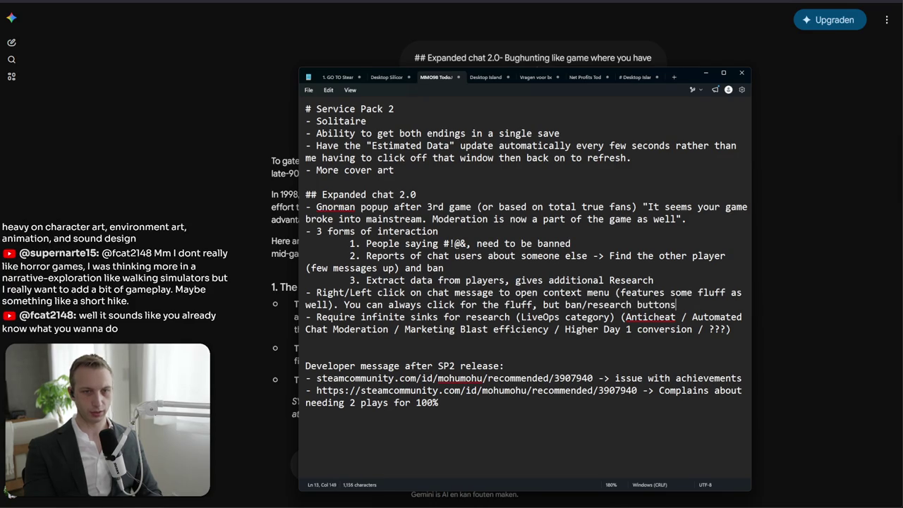
{"action": "key", "text": "BackSpace"}
{"action": "type", "text": "ly unlock"}
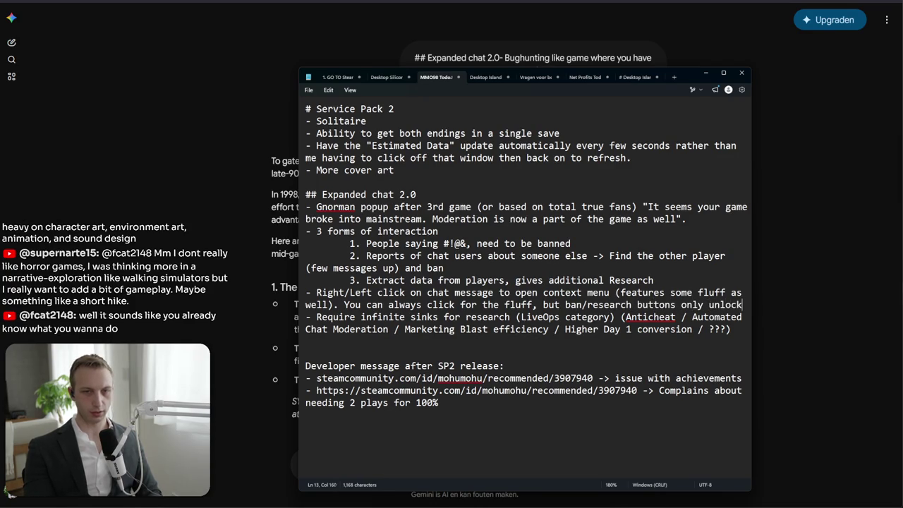
{"action": "type", "text": " later inthe"}
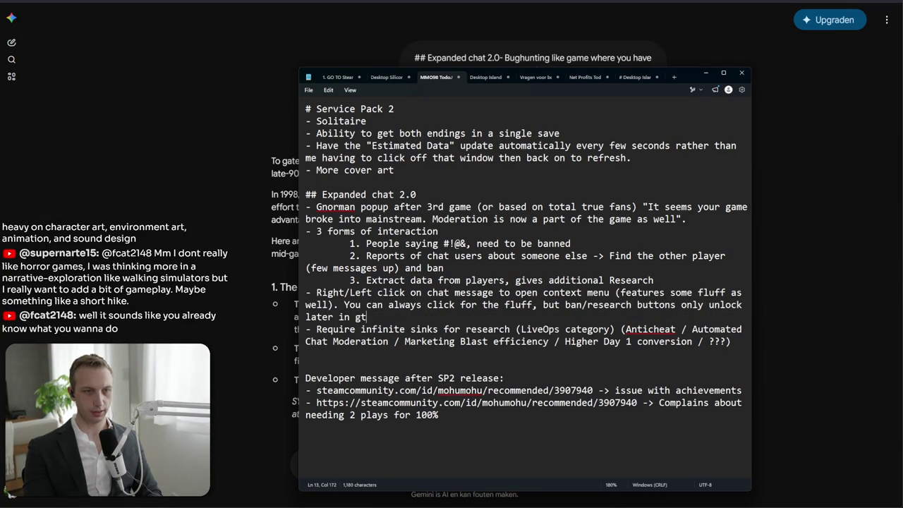
{"action": "key", "text": "BackSpace"}
{"action": "key", "text": "BackSpace"}
{"action": "key", "text": "BackSpace"}
{"action": "type", "text": "the "}
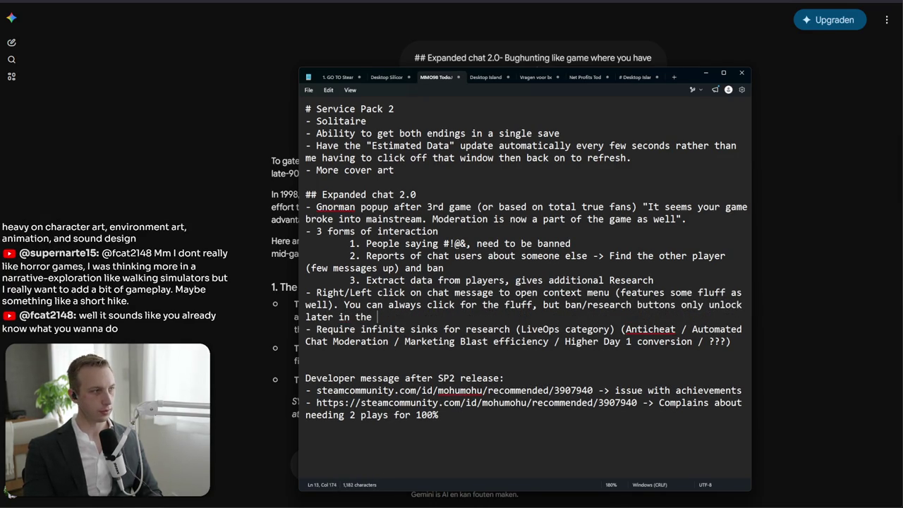
{"action": "type", "text": "game (automati"}
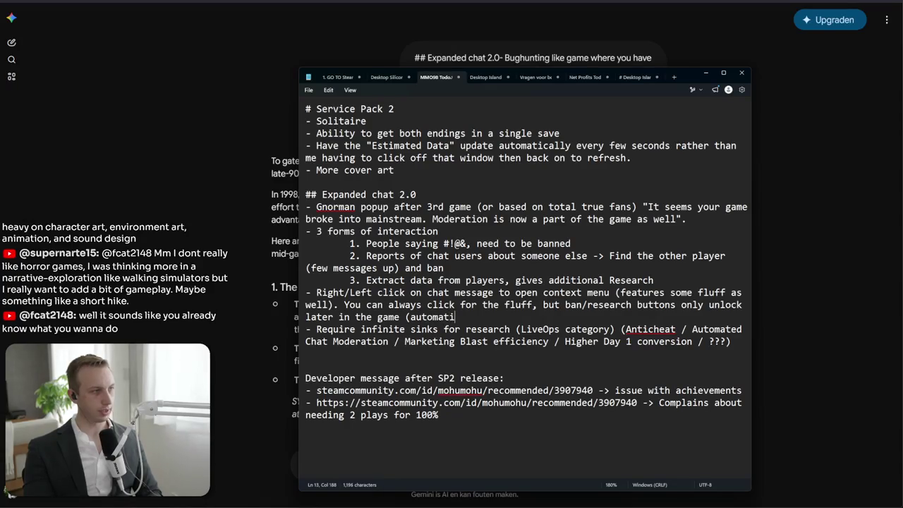
{"action": "type", "text": "cally)."}
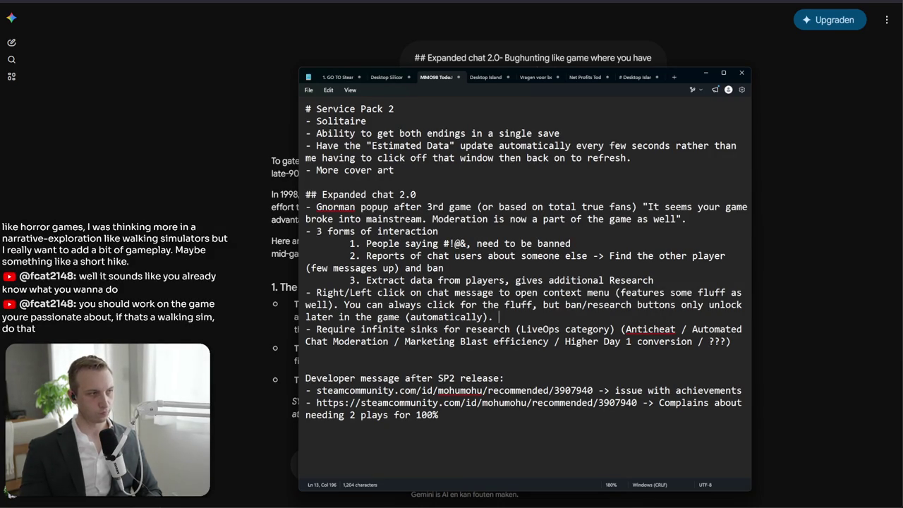
{"action": "left_click", "coordinate": [439, 342]}
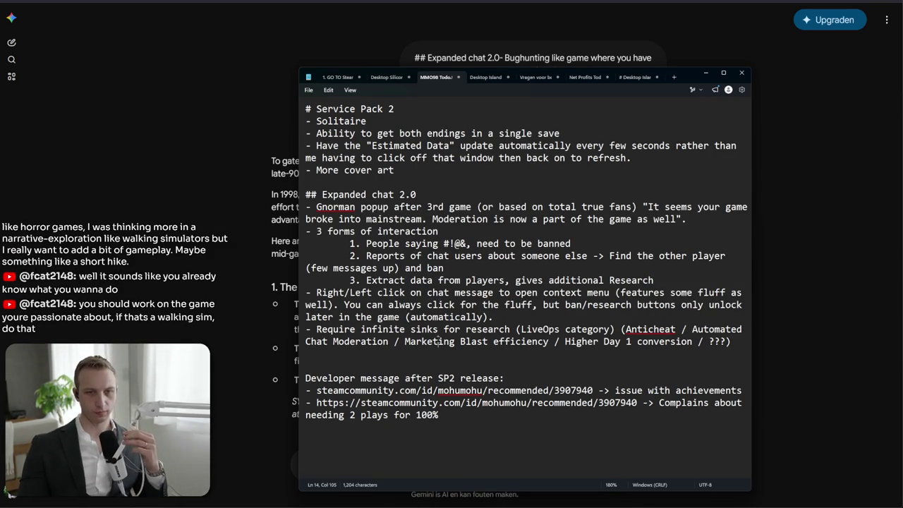
{"action": "left_click", "coordinate": [635, 355]}
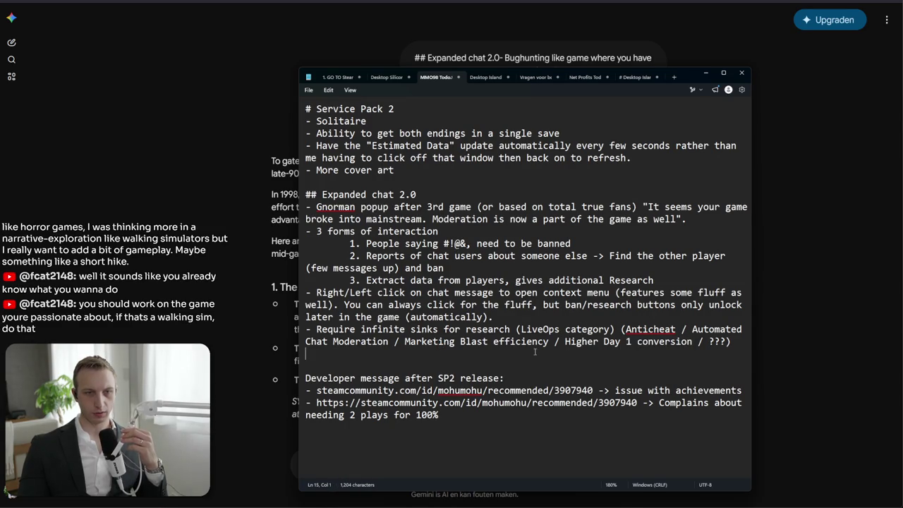
Send Gemini the copied Expanded chat 2.0 notes with a request for one more LiveOps research sink
{"action": "left_click_drag", "start_coordinate": [734, 342], "coordinate": [539, 305]}
{"action": "left_click", "coordinate": [221, 310]}
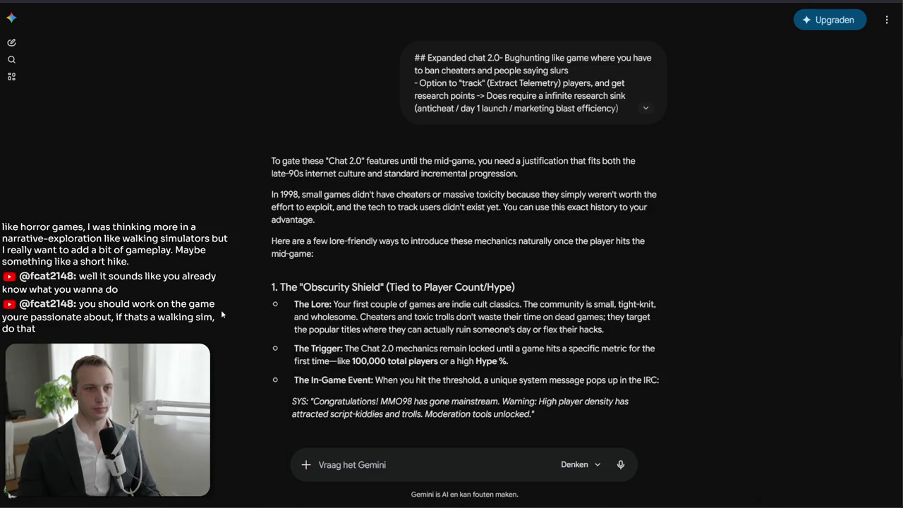
{"action": "type", "text": "I have this now. Ideally I"}
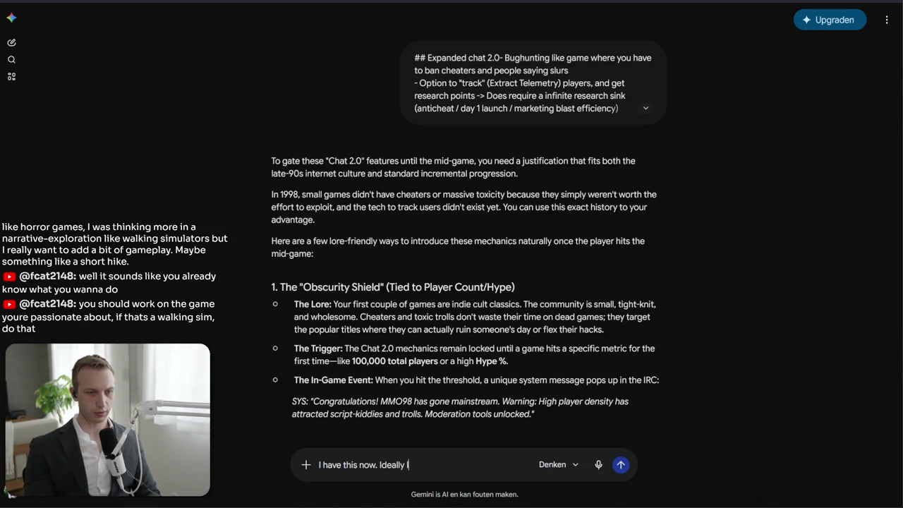
{"action": "type", "text": "'d find one more entry for"}
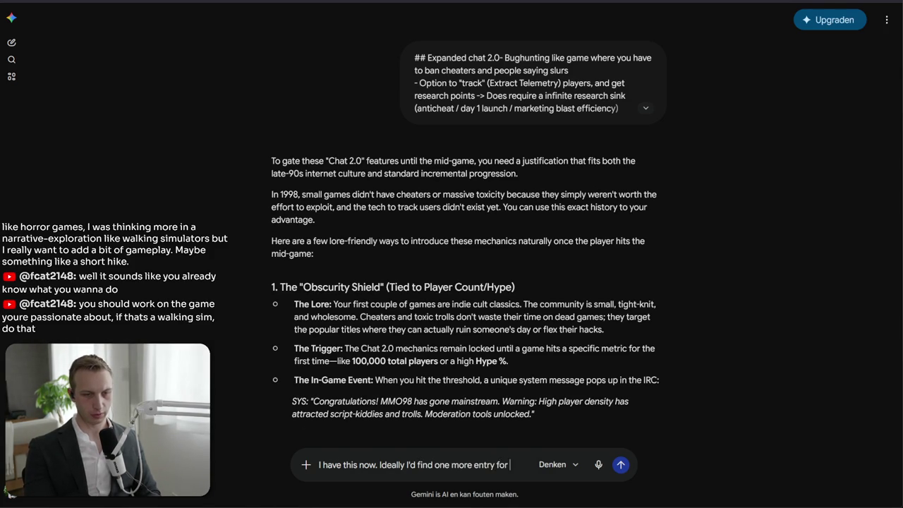
{"action": "type", "text": " the L"}
{"action": "type", "text": "iveOps category. An"}
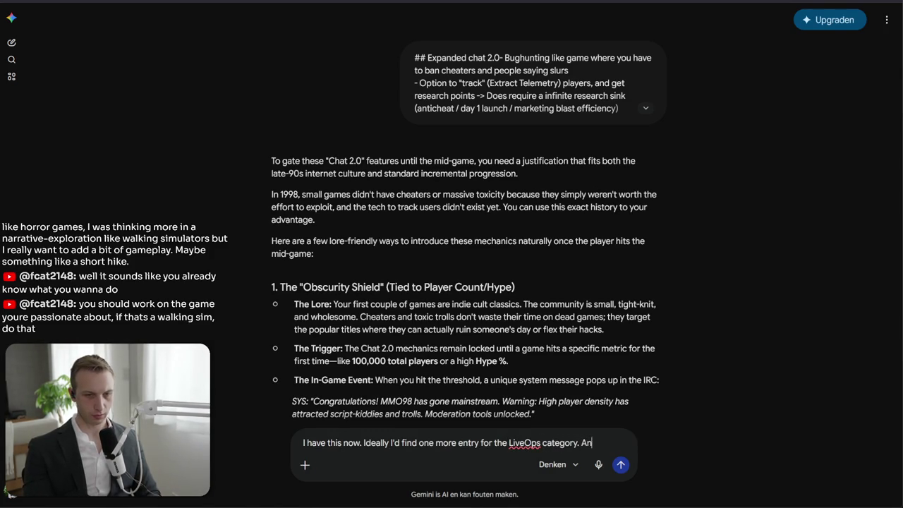
{"action": "type", "text": "ggesti"}
{"action": "key", "text": "ctrl+v"}
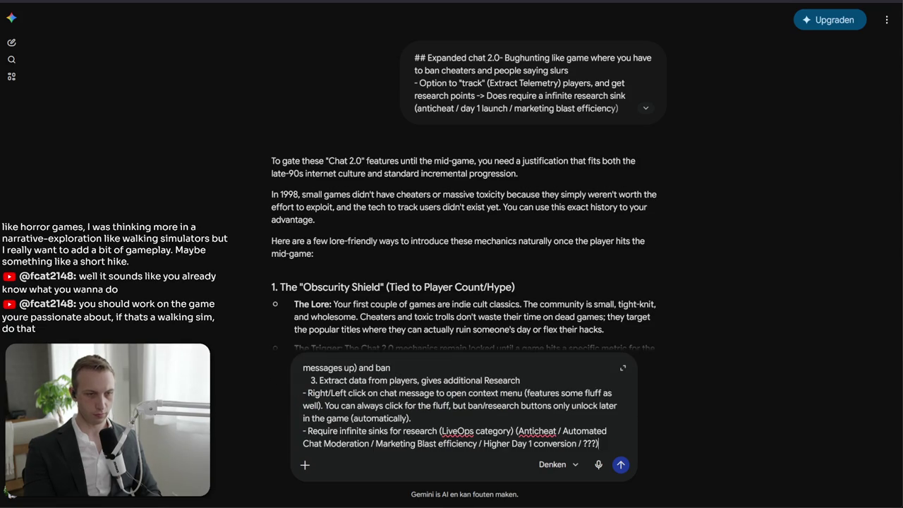
{"action": "key", "text": "Return"}
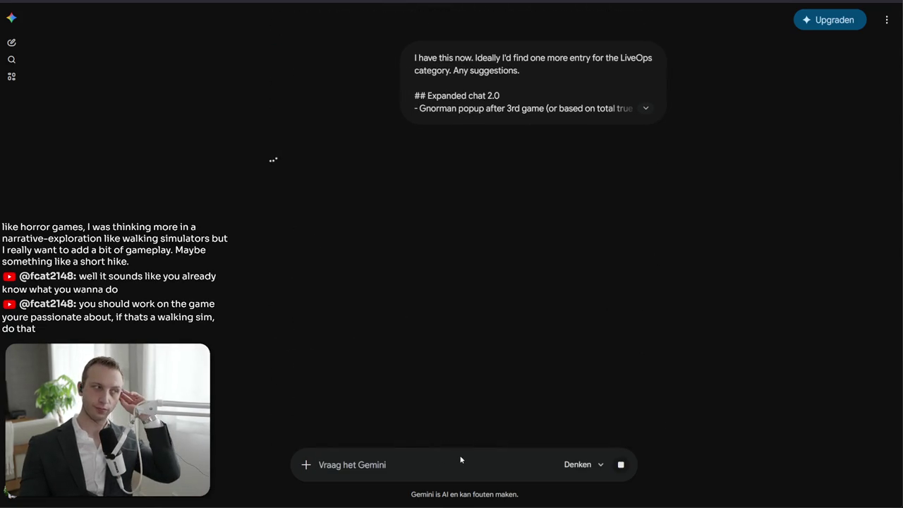
Read Gemini's suggestions, including Advanced Packet Sniffing and the Option 1 explanation
{"action": "scroll", "coordinate": [558, 395], "scroll_direction": "up", "scroll_amount": 3}
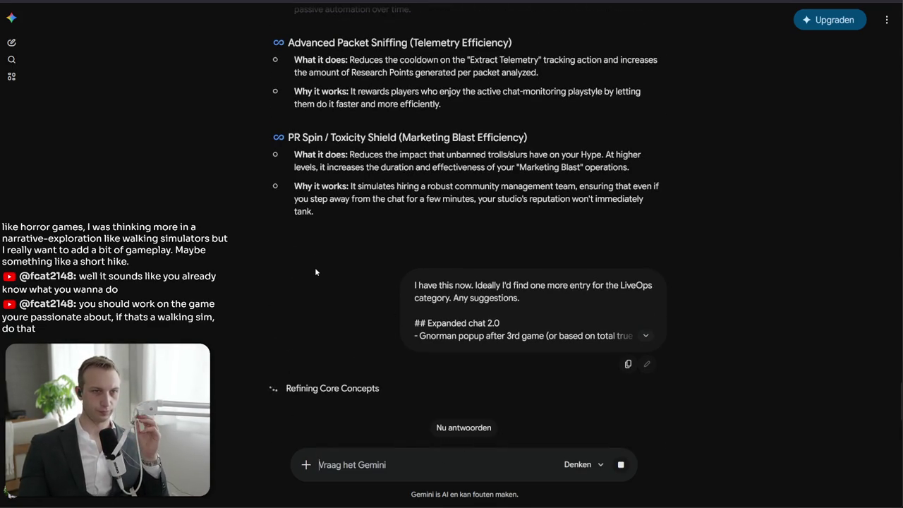
{"action": "scroll", "coordinate": [316, 271], "scroll_direction": "up", "scroll_amount": 4}
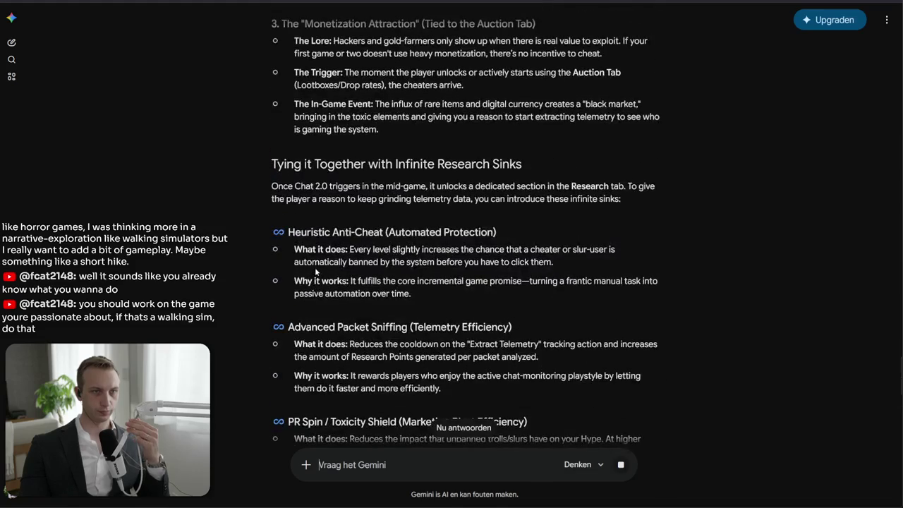
{"action": "scroll", "coordinate": [322, 269], "scroll_direction": "up", "scroll_amount": 5}
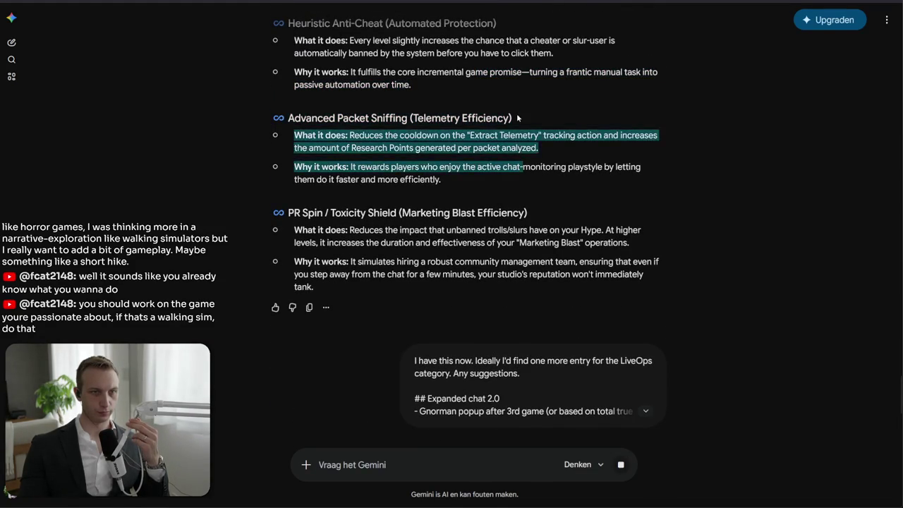
{"action": "left_click_drag", "start_coordinate": [294, 134], "coordinate": [547, 178]}
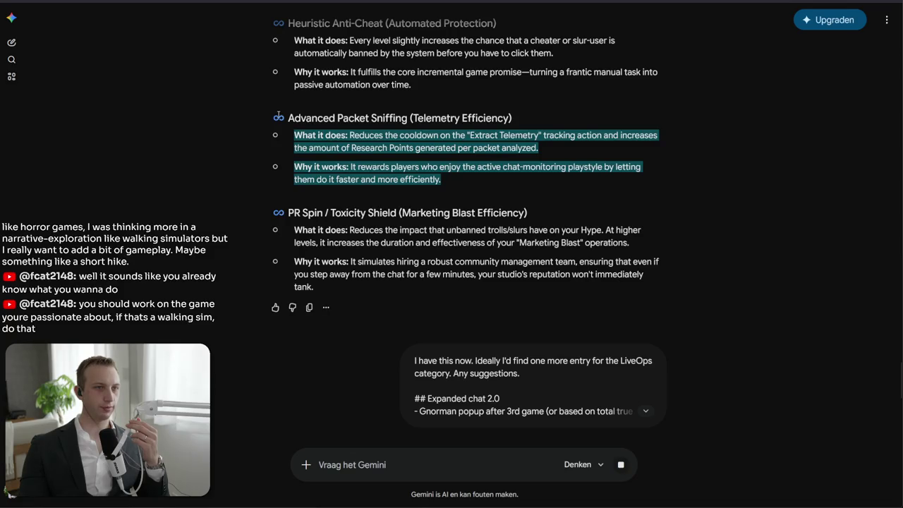
{"action": "left_click", "coordinate": [329, 132]}
{"action": "scroll", "coordinate": [332, 131], "scroll_direction": "down", "scroll_amount": 5}
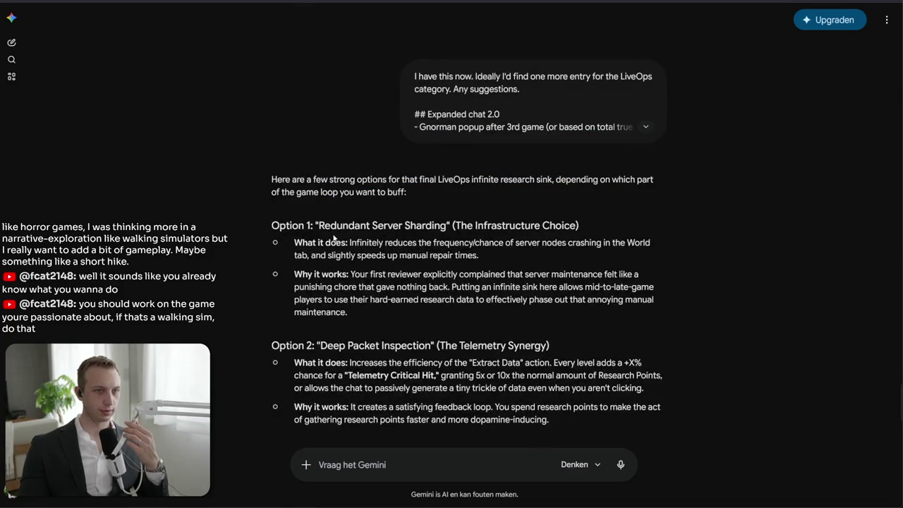
{"action": "mouse_move", "coordinate": [316, 225]}
{"action": "left_mouse_down"}
{"action": "mouse_move", "coordinate": [543, 347]}
{"action": "mouse_move", "coordinate": [528, 320]}
{"action": "left_mouse_up"}
{"action": "mouse_move", "coordinate": [348, 312]}
{"action": "left_mouse_down"}
{"action": "mouse_move", "coordinate": [357, 300]}
{"action": "mouse_move", "coordinate": [278, 238]}
{"action": "left_mouse_up"}
{"action": "key", "text": "alt+Tab"}
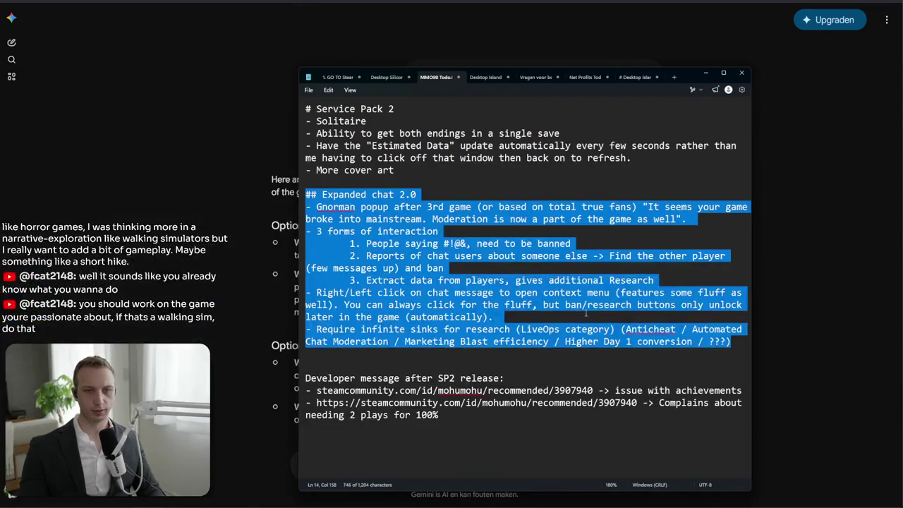
Replace the ??? placeholder in the research sinks list with 'Higher data extraction'
{"action": "left_click", "coordinate": [653, 351]}
{"action": "double_click", "coordinate": [718, 343]}
{"action": "left_click", "coordinate": [720, 346]}
{"action": "double_click", "coordinate": [726, 343]}
{"action": "type", "text": "Higher data extraction"}
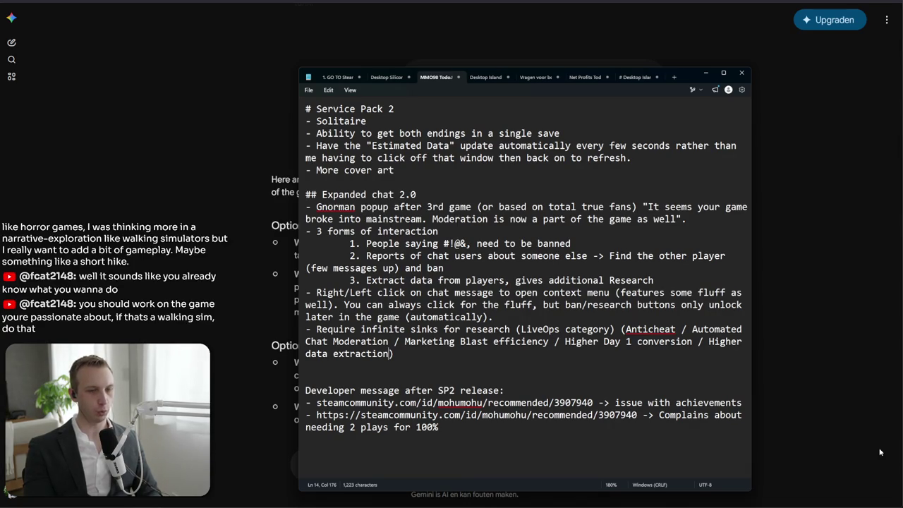
Delete the 'Marketing Blast efficiency' and 'Higher Day 1 conversion' entries from the sinks list
{"action": "key", "text": "ctrl+Left"}
{"action": "key", "text": "ctrl+Left"}
{"action": "key", "text": "ctrl+Left"}
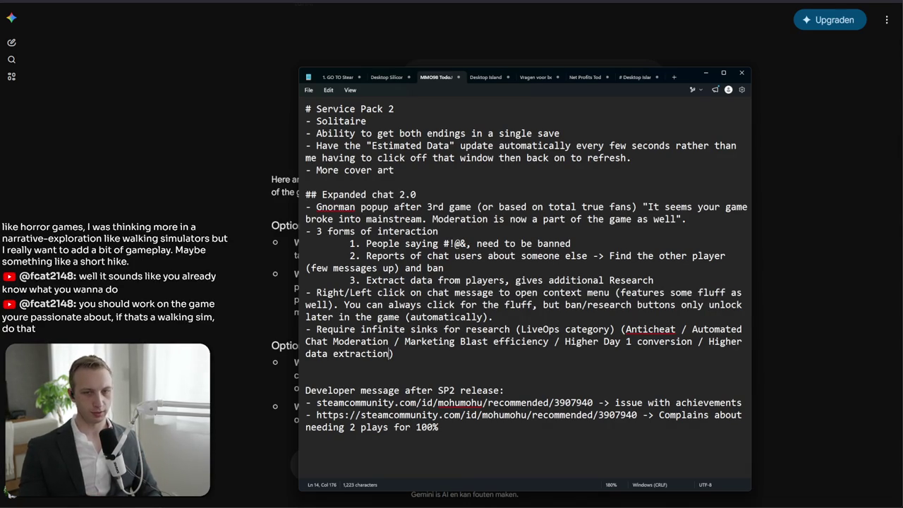
{"action": "key", "text": "ctrl+shift+Left"}
{"action": "key", "text": "ctrl+shift+Left"}
{"action": "key", "text": "ctrl+shift+Left"}
{"action": "key", "text": "ctrl+shift+Right"}
{"action": "key", "text": "ctrl+shift+Right"}
{"action": "key", "text": "ctrl+shift+Right"}
{"action": "key", "text": "Right"}
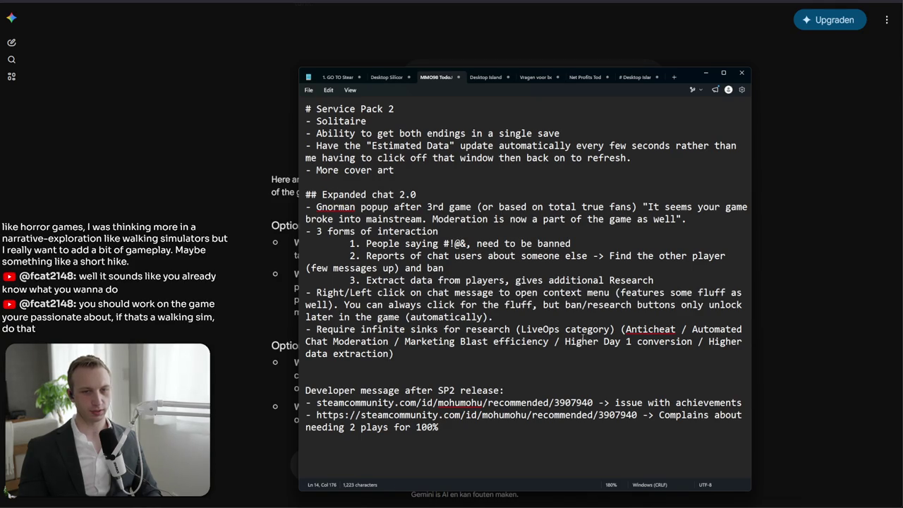
{"action": "key", "text": "ctrl+shift+Right"}
{"action": "key", "text": "ctrl+shift+Right"}
{"action": "key", "text": "ctrl+shift+Right"}
{"action": "key", "text": "ctrl+shift+Left"}
{"action": "key", "text": "ctrl+shift+Left"}
{"action": "key", "text": "ctrl+shift+Left"}
{"action": "left_click", "coordinate": [692, 344]}
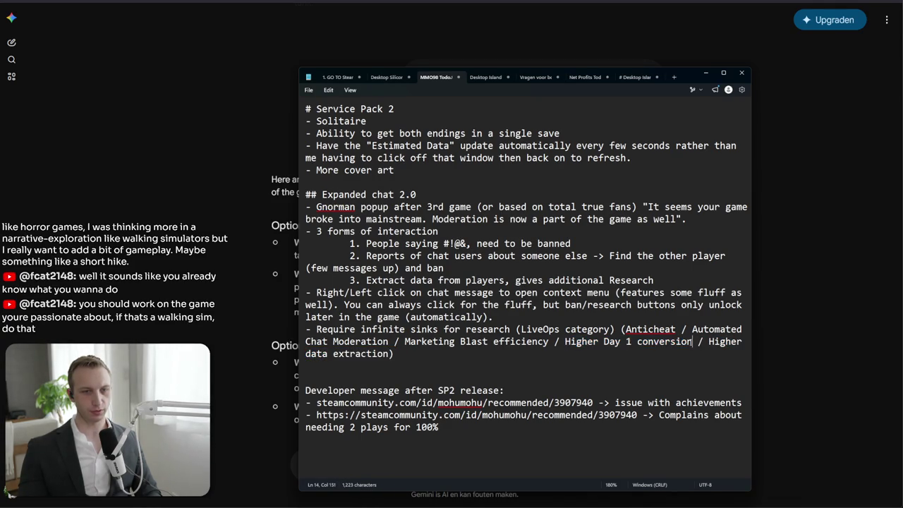
{"action": "left_click_drag", "start_coordinate": [692, 343], "coordinate": [485, 342]}
{"action": "left_click", "coordinate": [485, 342]}
{"action": "mouse_move", "coordinate": [404, 341]}
{"action": "left_mouse_down"}
{"action": "mouse_move", "coordinate": [711, 343]}
{"action": "mouse_move", "coordinate": [695, 343]}
{"action": "left_mouse_up"}
{"action": "key", "text": "BackSpace"}
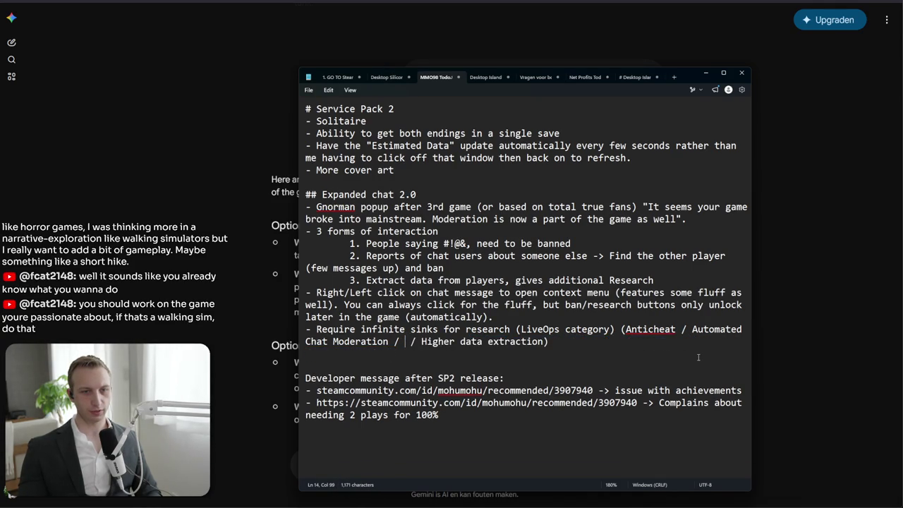
Rename the LiveOps category to Player Management and add 'Reduced cooldown' to the sinks list
{"action": "double_click", "coordinate": [532, 328]}
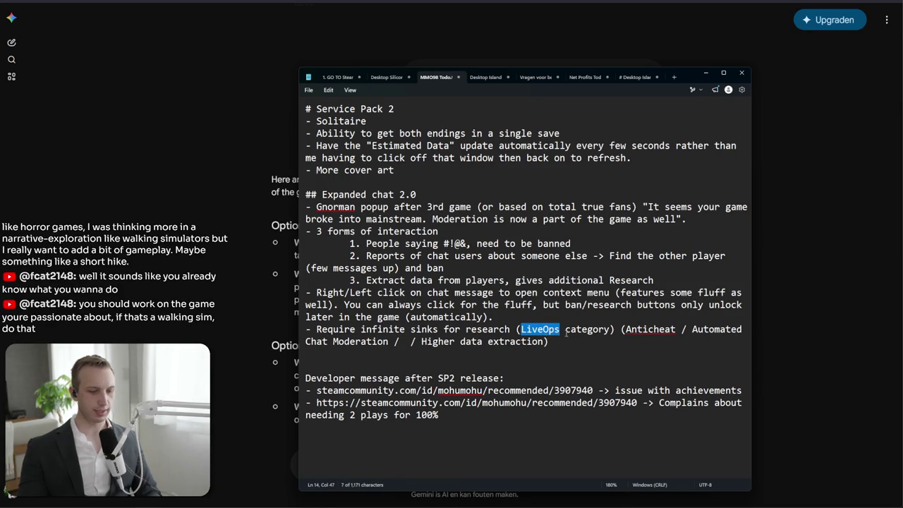
{"action": "type", "text": "Player Management"}
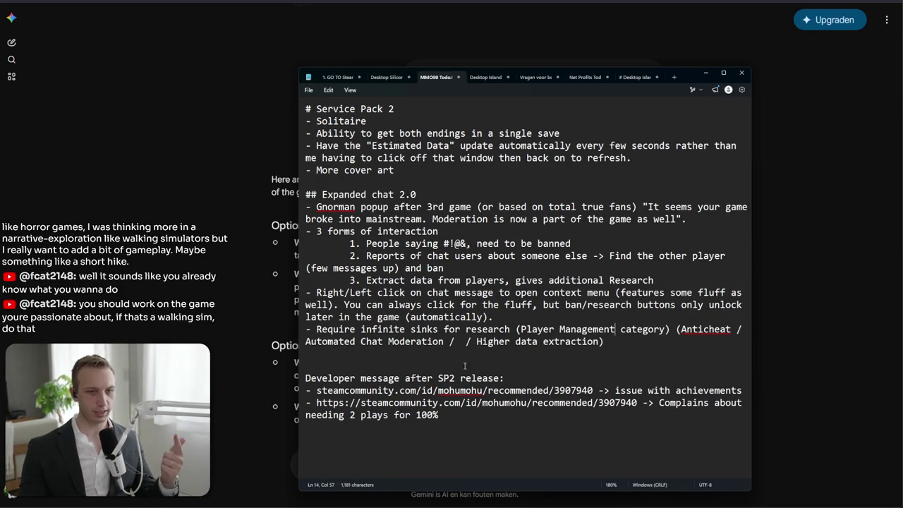
{"action": "left_click", "coordinate": [462, 340]}
{"action": "type", "text": "Reddu"}
{"action": "key", "text": "BackSpace"}
{"action": "key", "text": "BackSpace"}
{"action": "type", "text": "uced "}
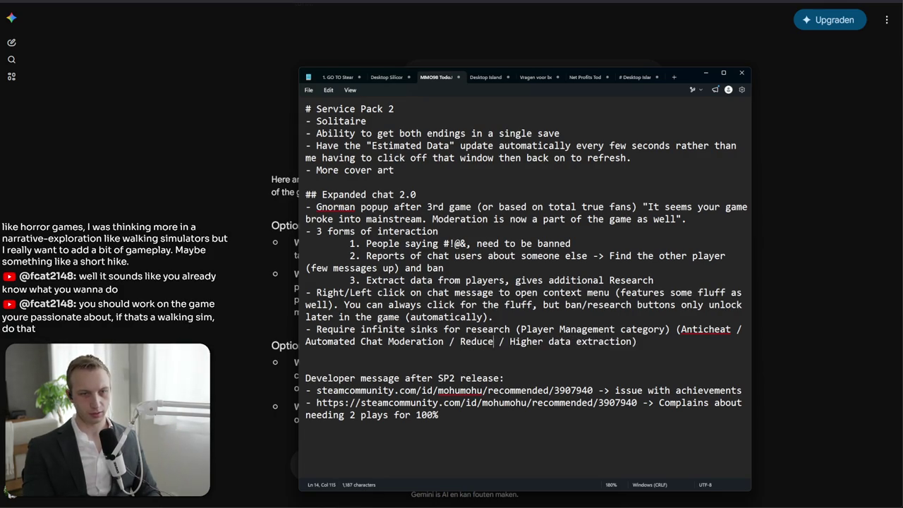
{"action": "type", "text": "cooldown"}
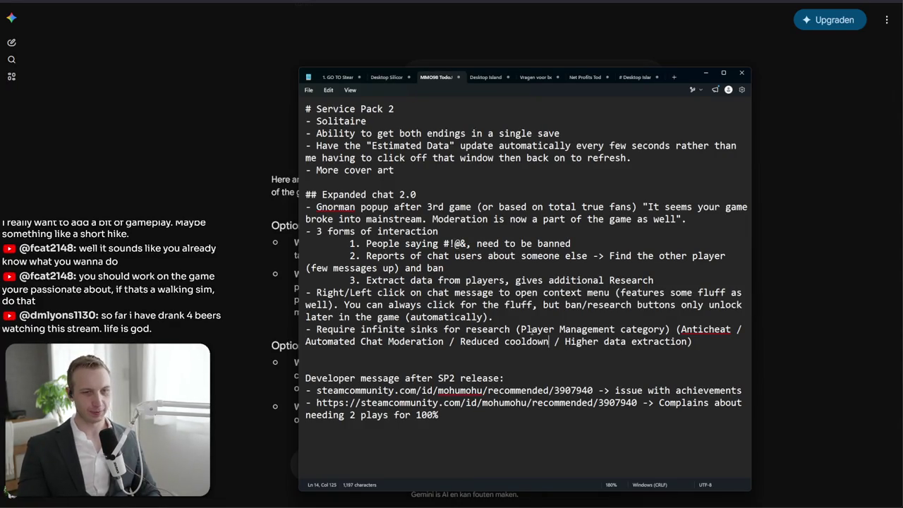
{"action": "mouse_move", "coordinate": [495, 317]}
{"action": "left_mouse_down"}
{"action": "mouse_move", "coordinate": [668, 354]}
{"action": "mouse_move", "coordinate": [579, 331]}
{"action": "mouse_move", "coordinate": [280, 312]}
{"action": "mouse_move", "coordinate": [300, 329]}
{"action": "left_mouse_up"}
Add ', only on next game after having hit threshold' after 'total true fans' in the Gnorman popup line
{"action": "left_click", "coordinate": [336, 333]}
{"action": "triple_click", "coordinate": [335, 333]}
{"action": "triple_click", "coordinate": [331, 333]}
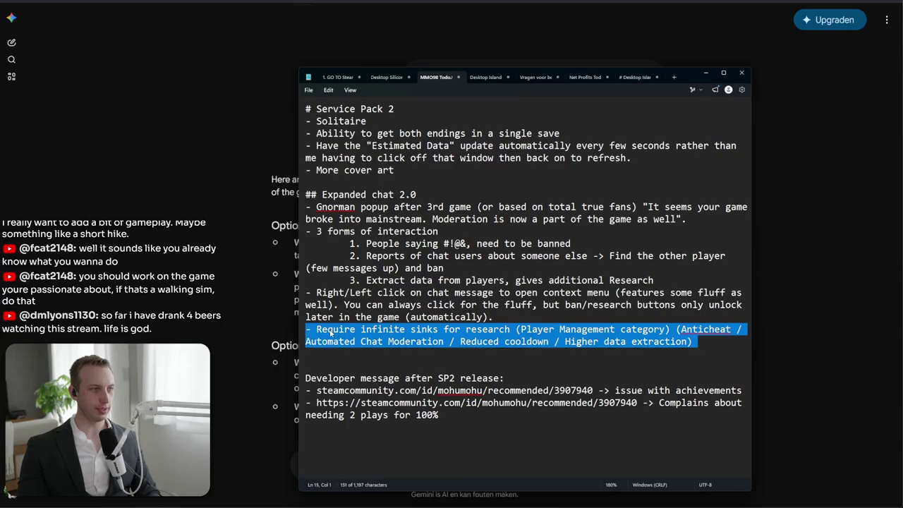
{"action": "left_click_drag", "start_coordinate": [509, 322], "coordinate": [206, 210]}
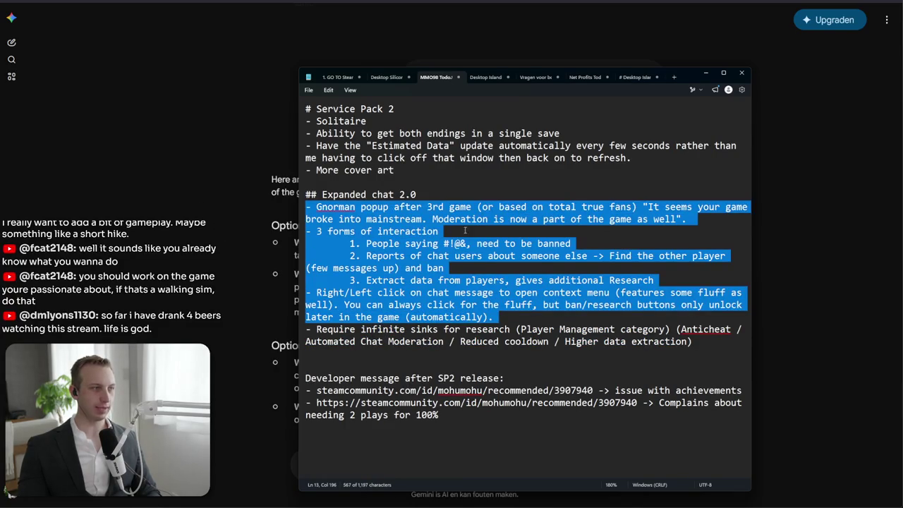
{"action": "left_click", "coordinate": [472, 230]}
{"action": "mouse_move", "coordinate": [418, 194]}
{"action": "left_mouse_down"}
{"action": "mouse_move", "coordinate": [459, 280]}
{"action": "mouse_move", "coordinate": [494, 317]}
{"action": "mouse_move", "coordinate": [311, 233]}
{"action": "mouse_move", "coordinate": [256, 192]}
{"action": "left_mouse_up"}
{"action": "mouse_move", "coordinate": [449, 192]}
{"action": "left_mouse_down"}
{"action": "mouse_move", "coordinate": [509, 243]}
{"action": "mouse_move", "coordinate": [450, 189]}
{"action": "left_mouse_up"}
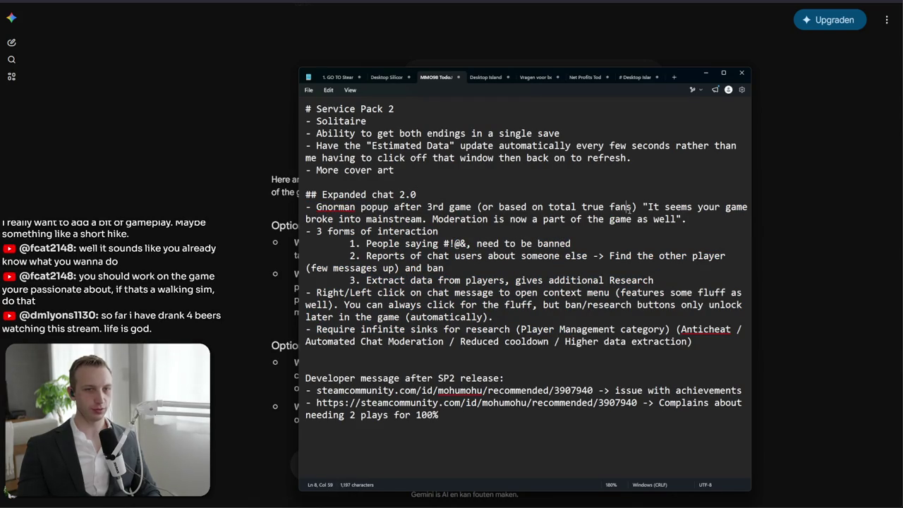
{"action": "left_click_drag", "start_coordinate": [633, 206], "coordinate": [504, 207]}
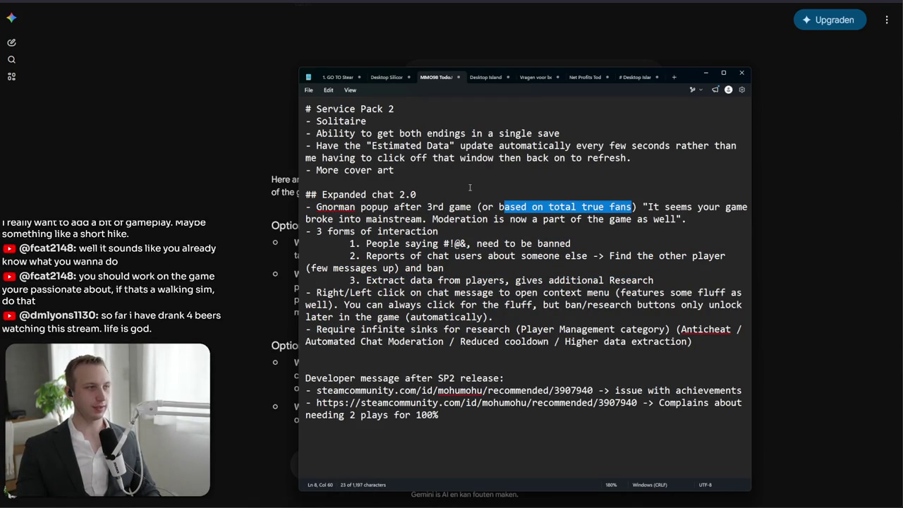
{"action": "left_click_drag", "start_coordinate": [499, 206], "coordinate": [495, 206]}
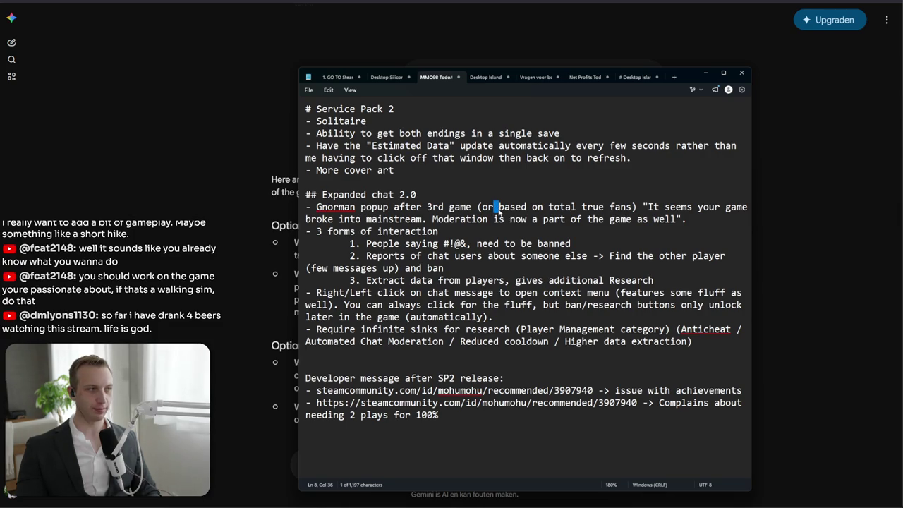
{"action": "left_click", "coordinate": [497, 207]}
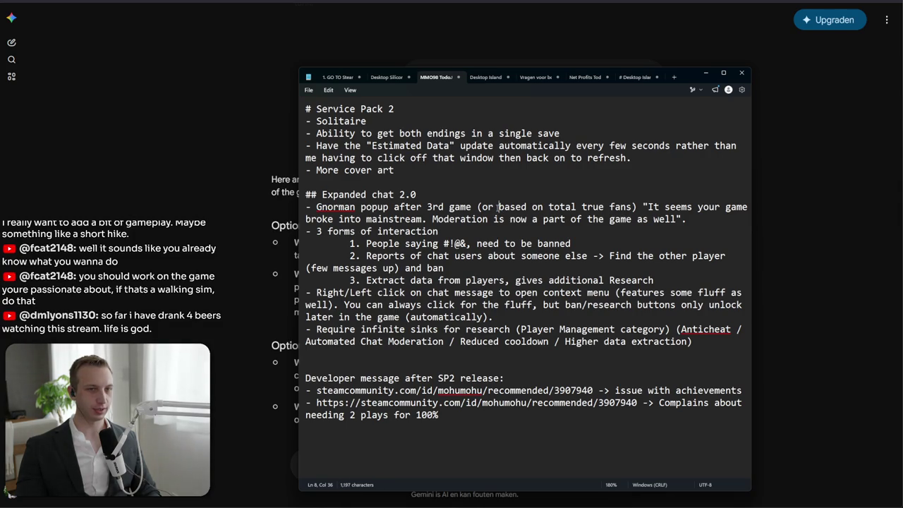
{"action": "left_click_drag", "start_coordinate": [482, 207], "coordinate": [532, 207]}
{"action": "left_click", "coordinate": [504, 207]}
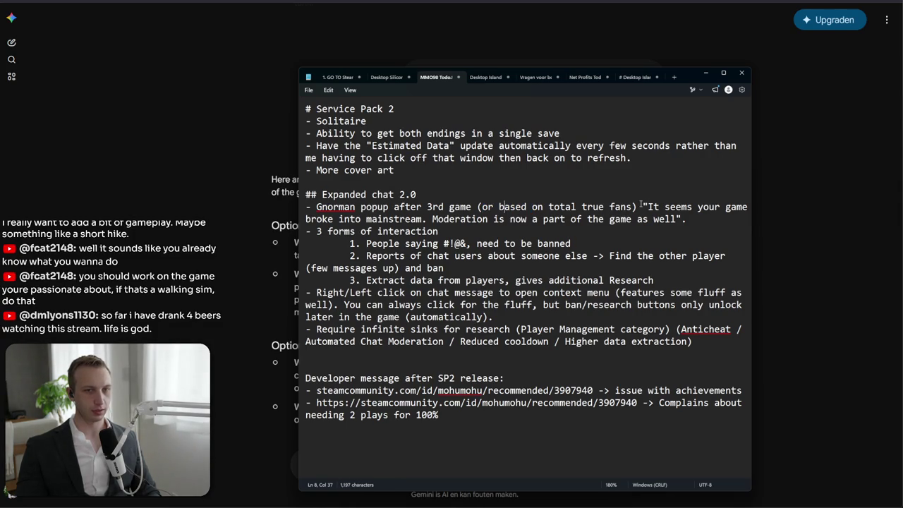
{"action": "type", "text": ", only "}
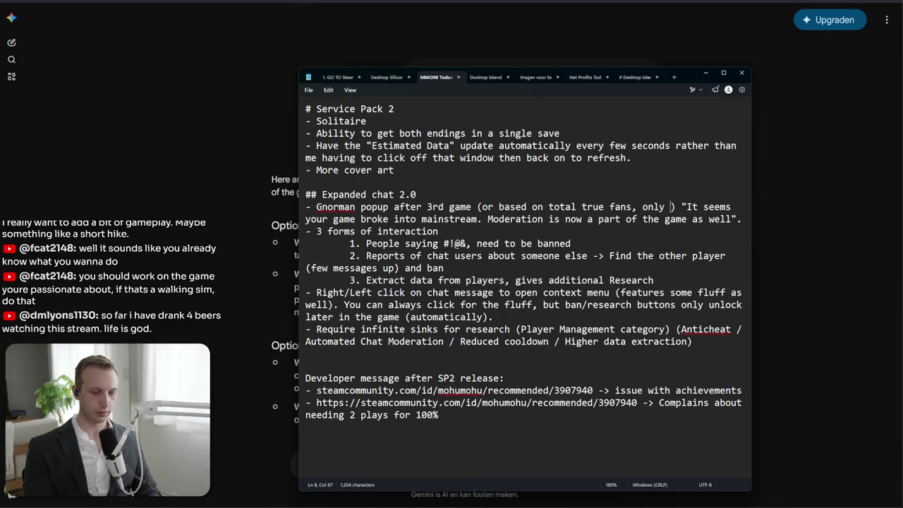
{"action": "type", "text": "on "}
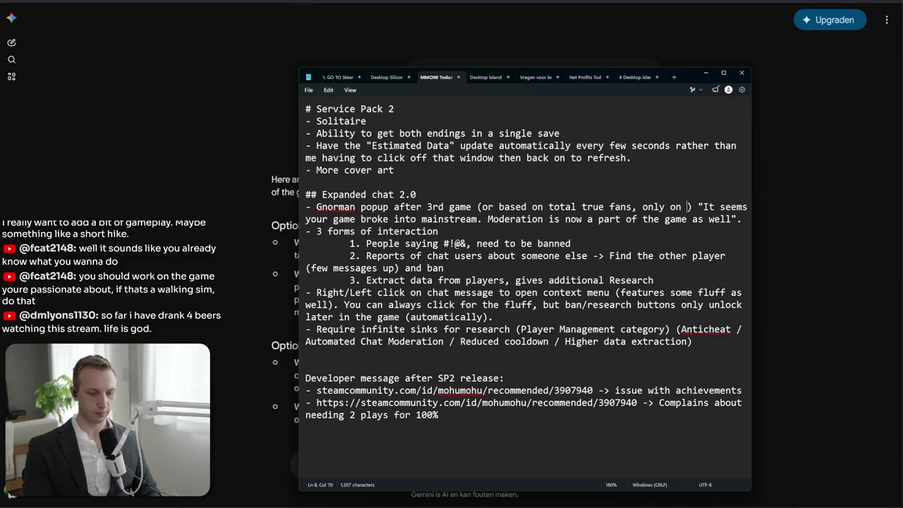
{"action": "type", "text": "next game after having hit threshold"}
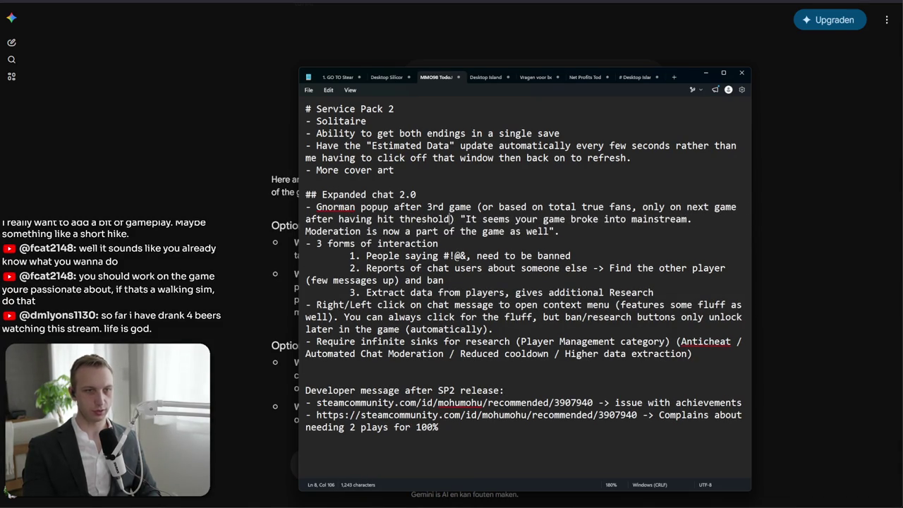
Review the finished Service Pack 2 and Expanded chat 2.0 notes
{"action": "mouse_move", "coordinate": [565, 231]}
{"action": "left_mouse_down"}
{"action": "mouse_move", "coordinate": [305, 219]}
{"action": "mouse_move", "coordinate": [384, 342]}
{"action": "mouse_move", "coordinate": [461, 428]}
{"action": "left_mouse_up"}
{"action": "left_click", "coordinate": [482, 219]}
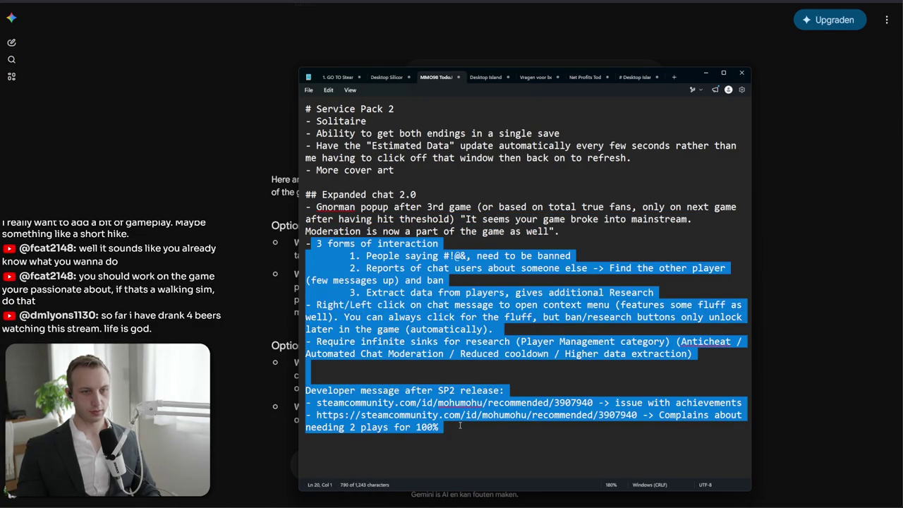
{"action": "left_click", "coordinate": [462, 427]}
{"action": "mouse_move", "coordinate": [693, 353]}
{"action": "left_mouse_down"}
{"action": "mouse_move", "coordinate": [311, 243]}
{"action": "mouse_move", "coordinate": [307, 107]}
{"action": "left_mouse_up"}
{"action": "left_click", "coordinate": [542, 197]}
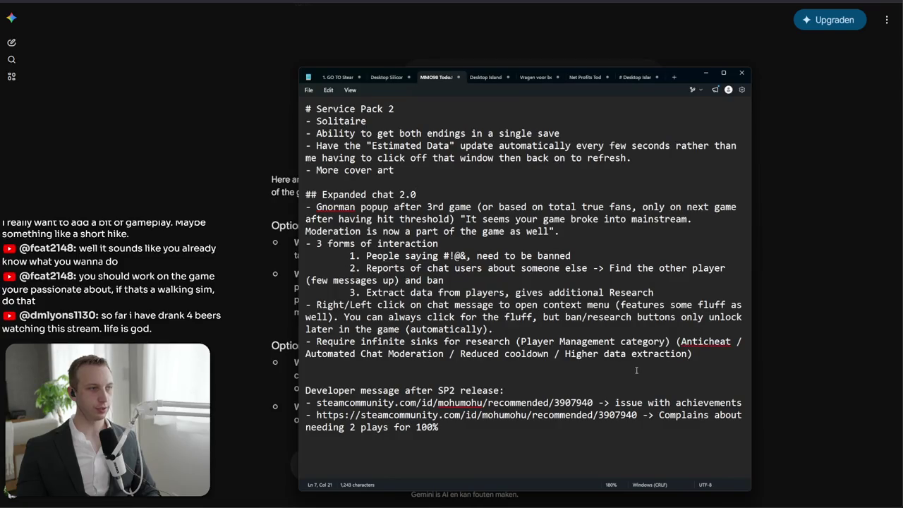
{"action": "mouse_move", "coordinate": [697, 355]}
{"action": "left_mouse_down"}
{"action": "mouse_move", "coordinate": [305, 194]}
{"action": "mouse_move", "coordinate": [305, 158]}
{"action": "left_mouse_up"}
{"action": "mouse_move", "coordinate": [304, 194]}
{"action": "left_mouse_down"}
{"action": "mouse_move", "coordinate": [614, 207]}
{"action": "mouse_move", "coordinate": [728, 417]}
{"action": "left_mouse_up"}
{"action": "left_click", "coordinate": [728, 417]}
{"action": "left_click", "coordinate": [674, 446]}
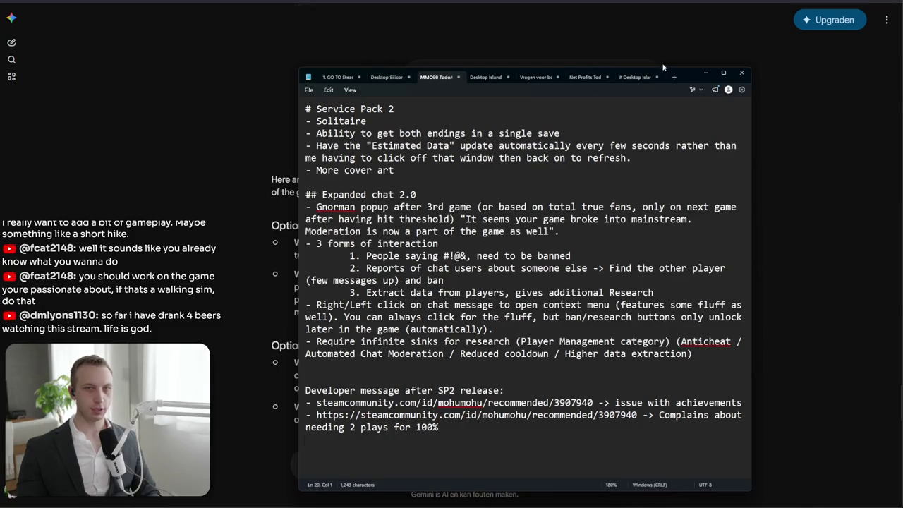
Glance at the 'Models we need' list in the Net Profits Todo notes, then return to the Desktop Island list
{"action": "left_click", "coordinate": [635, 77]}
{"action": "left_click", "coordinate": [579, 78]}
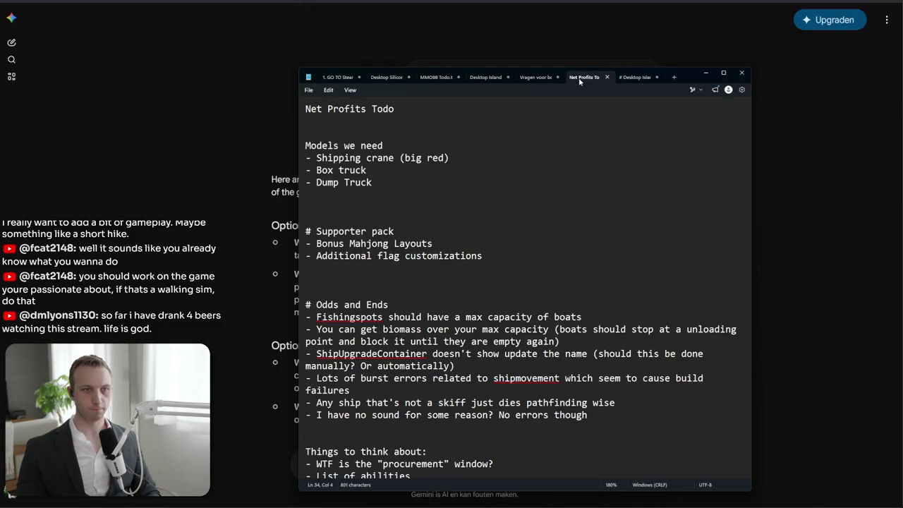
{"action": "left_click_drag", "start_coordinate": [540, 185], "coordinate": [56, 141]}
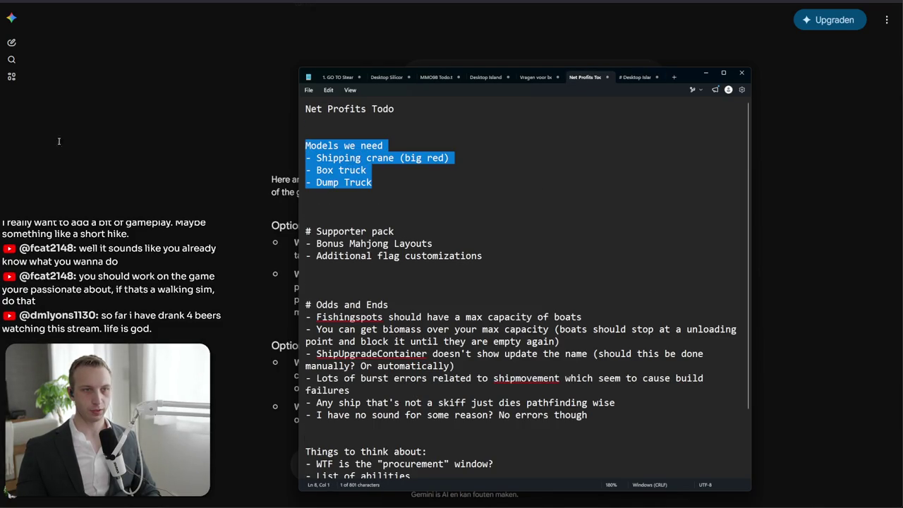
{"action": "left_click", "coordinate": [635, 77]}
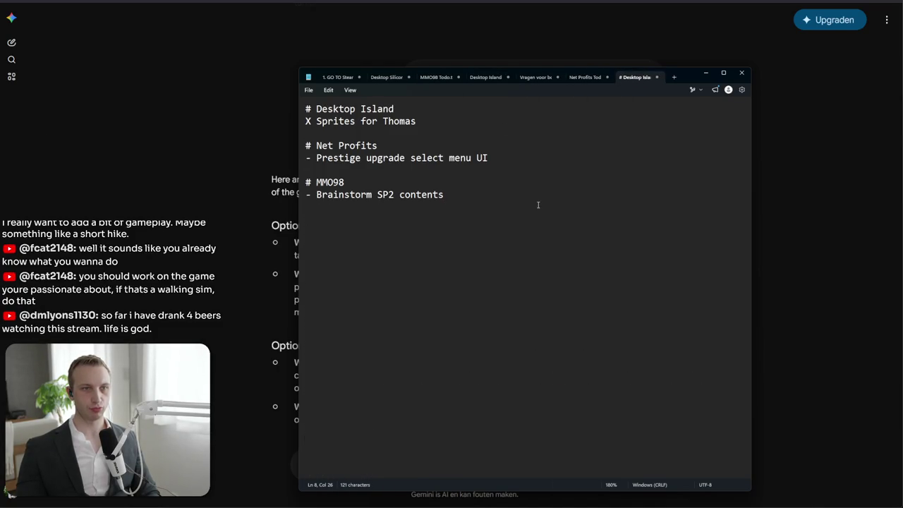
Replace the dash before 'Brainstorm SP2 contents' with X and remove the extra space
{"action": "key", "text": "Delete"}
{"action": "type", "text": "X"}
{"action": "key", "text": "Num_Lock"}
{"action": "key", "text": "BackSpace"}
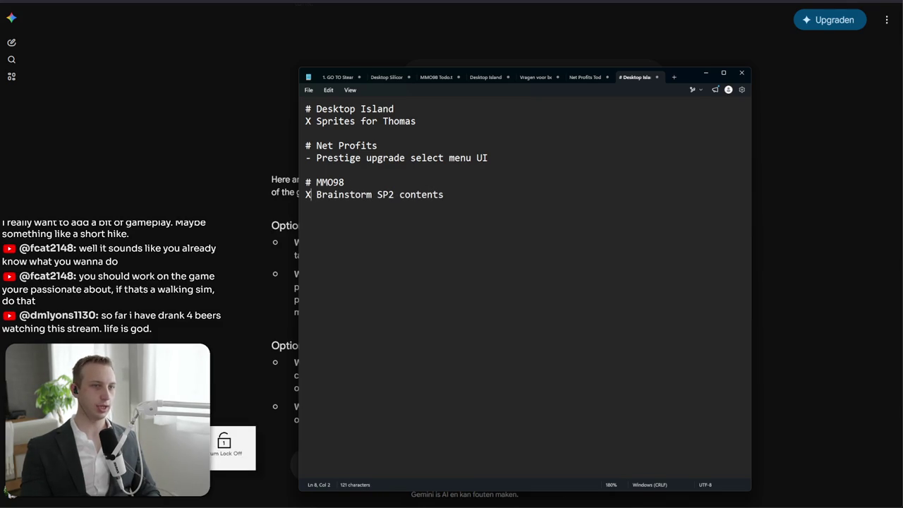
Select the dash before the 'Prestige upgrade select menu UI' todo line
{"action": "left_click", "coordinate": [536, 213]}
{"action": "mouse_move", "coordinate": [536, 213]}
{"action": "left_mouse_down"}
{"action": "mouse_move", "coordinate": [343, 195]}
{"action": "mouse_move", "coordinate": [272, 132]}
{"action": "left_mouse_up"}
{"action": "key", "text": "Down"}
{"action": "key", "text": "shift+End"}
{"action": "key", "text": "Home"}
{"action": "key", "text": "shift+Right"}
{"action": "key", "text": "Right"}
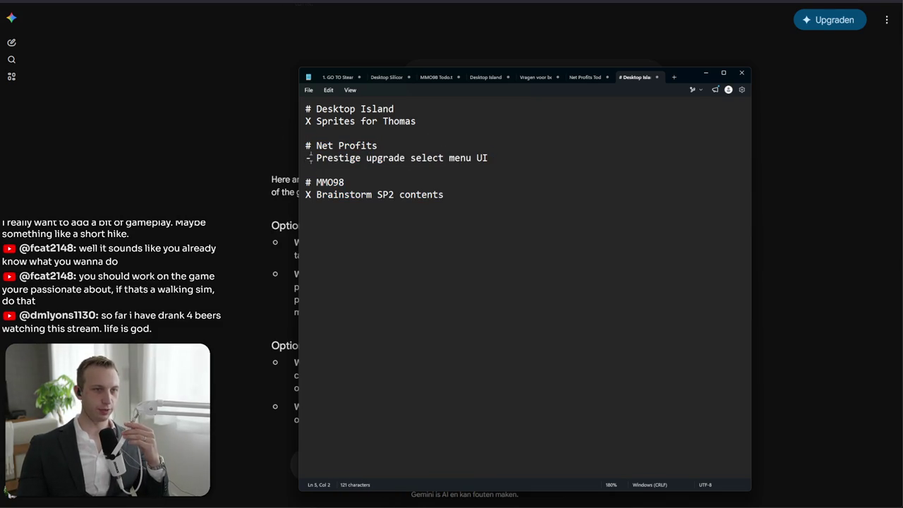
{"action": "key", "text": "shift+Left"}
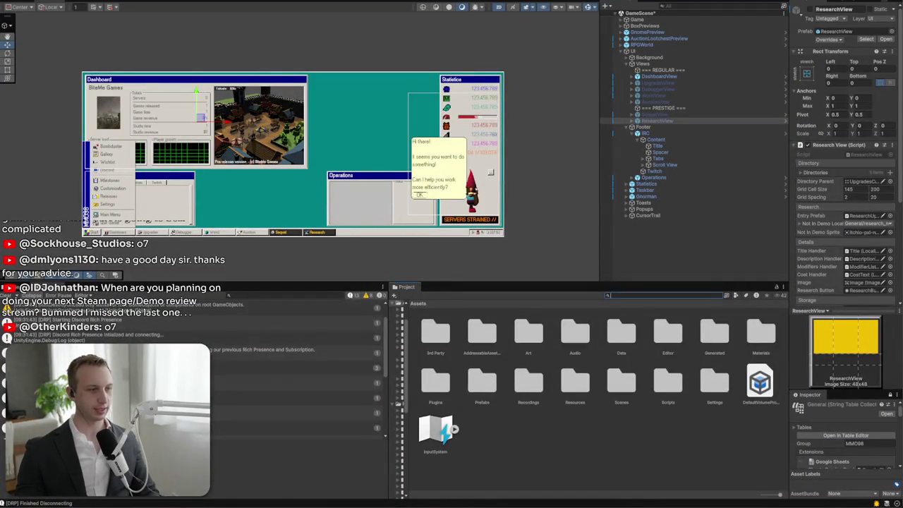
Search the Assets/Scripts folder for 'achievem'
{"action": "double_click", "coordinate": [671, 382]}
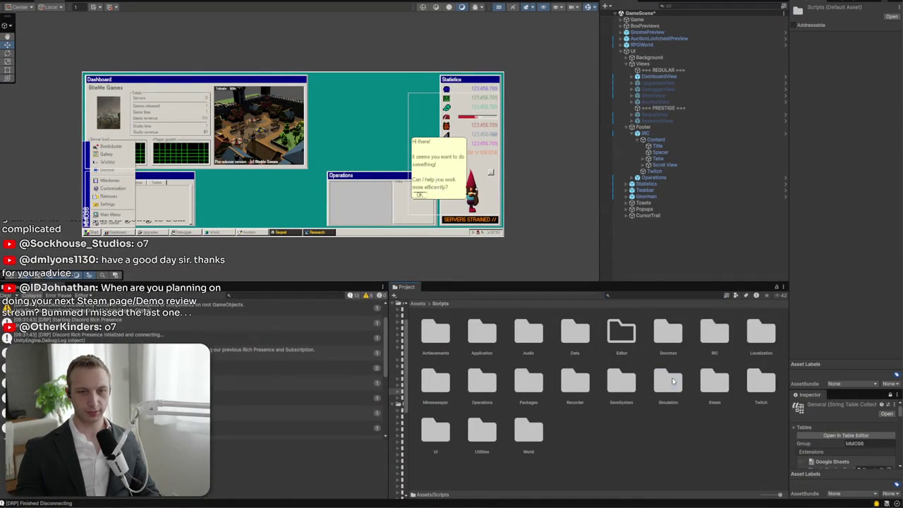
{"action": "left_click", "coordinate": [653, 294]}
{"action": "type", "text": "s"}
{"action": "type", "text": "chievem"}
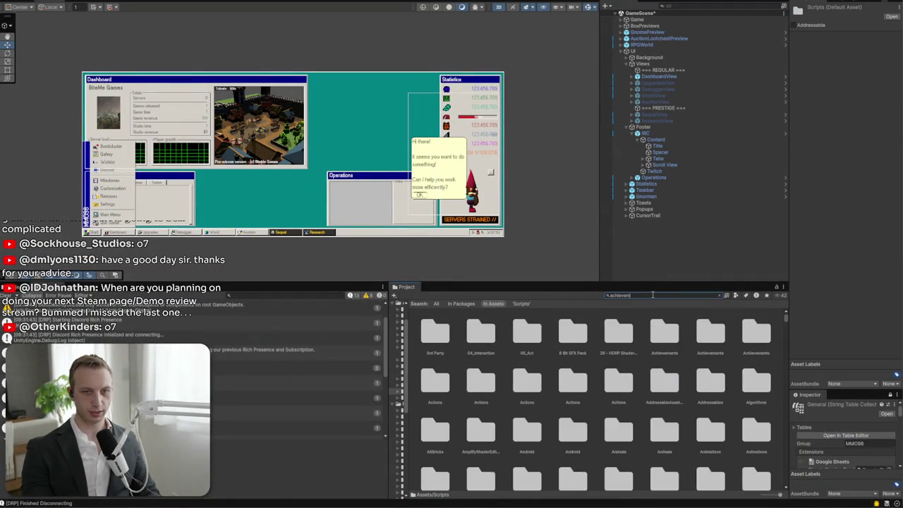
Preview the achievement scripts, from AchievementData through AchievementTracker, DatabaseCommon and DatabaseState
{"action": "left_click", "coordinate": [614, 331]}
{"action": "left_click", "coordinate": [664, 330]}
{"action": "left_click", "coordinate": [755, 331]}
{"action": "left_click", "coordinate": [711, 330]}
{"action": "left_click", "coordinate": [434, 381]}
{"action": "left_click", "coordinate": [480, 381]}
{"action": "left_click", "coordinate": [526, 381]}
{"action": "left_click", "coordinate": [573, 381]}
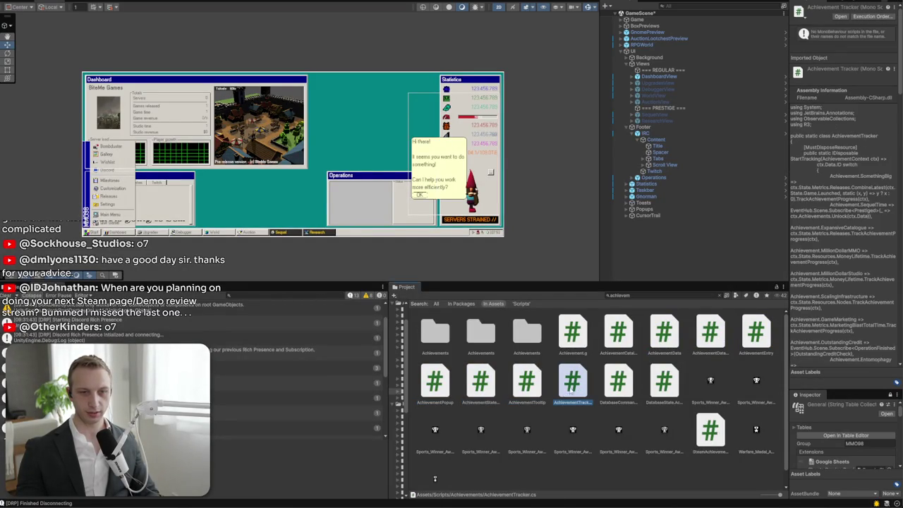
{"action": "left_click", "coordinate": [618, 381]}
{"action": "left_click", "coordinate": [662, 381]}
{"action": "left_click", "coordinate": [573, 381]}
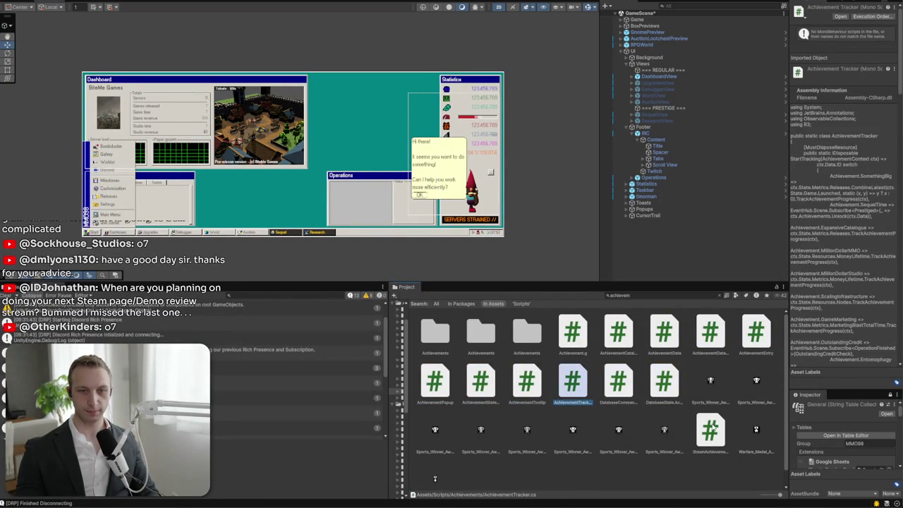
Read SteamAchievementFacade's code down to the GetAchievementAchievedPercentage method
{"action": "left_click", "coordinate": [711, 429]}
{"action": "scroll", "coordinate": [796, 340], "scroll_direction": "down", "scroll_amount": 10}
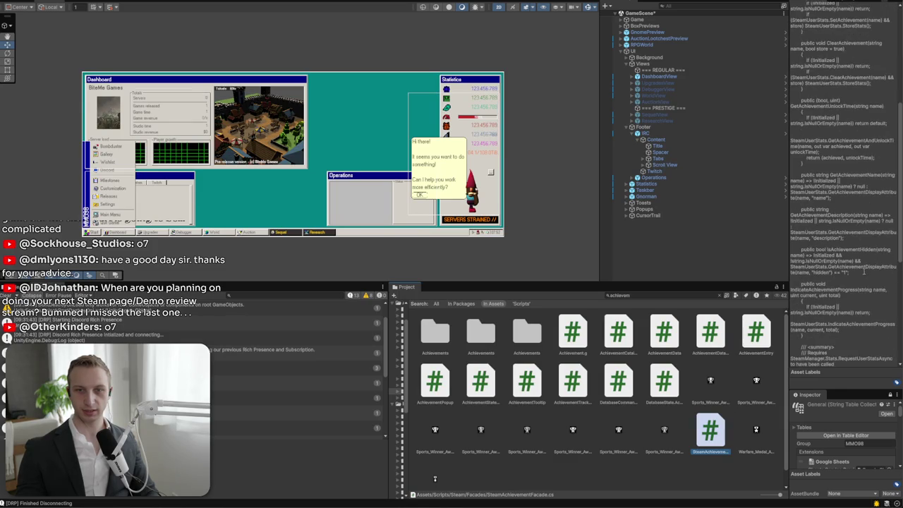
{"action": "left_click", "coordinate": [840, 336]}
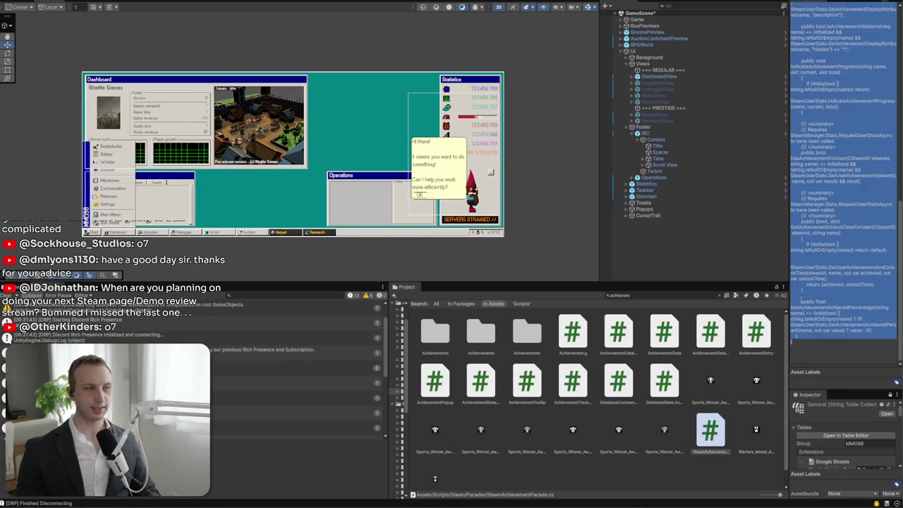
{"action": "left_click", "coordinate": [792, 303]}
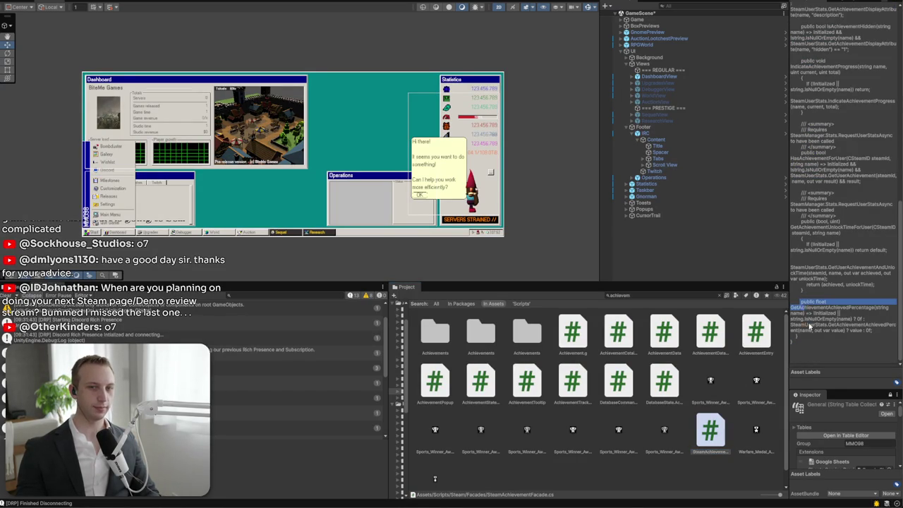
{"action": "mouse_move", "coordinate": [816, 344]}
{"action": "left_mouse_down"}
{"action": "mouse_move", "coordinate": [803, 305]}
{"action": "mouse_move", "coordinate": [804, 337]}
{"action": "left_mouse_up"}
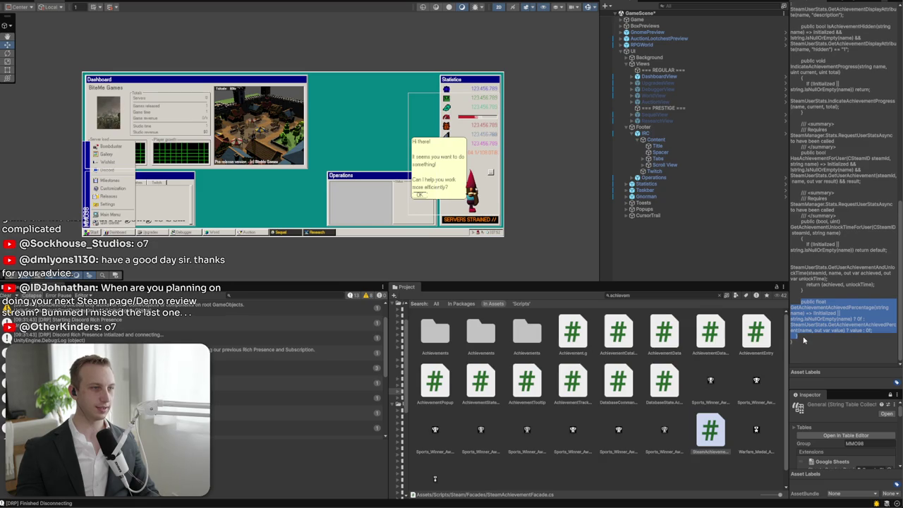
{"action": "left_click", "coordinate": [802, 341]}
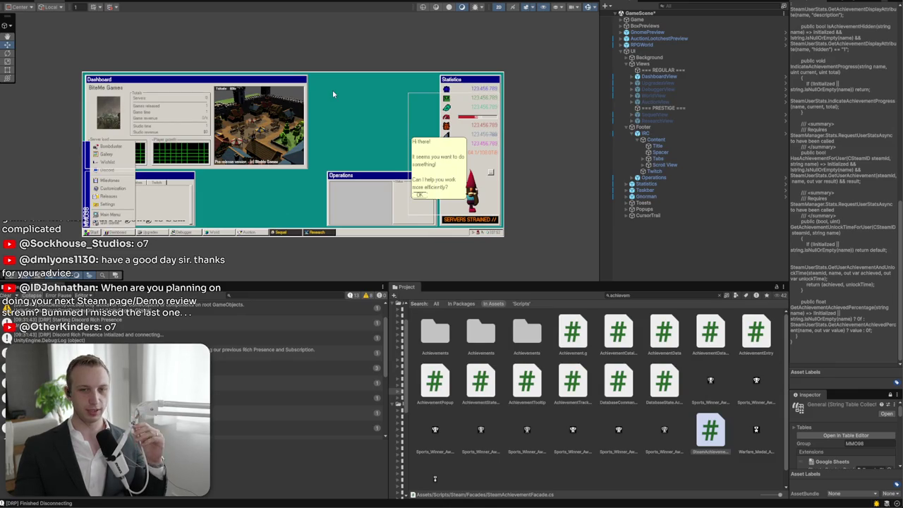
{"action": "key", "text": "alt+Tab"}
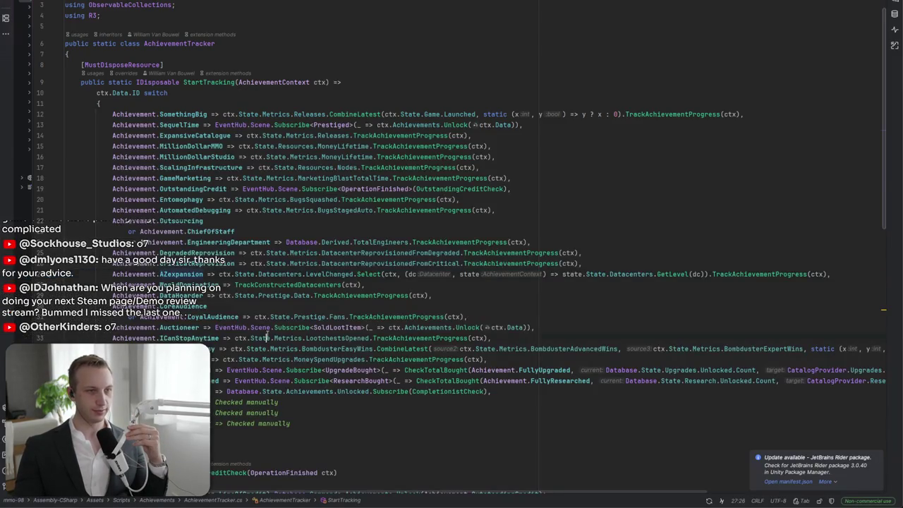
{"action": "scroll", "coordinate": [267, 338], "scroll_direction": "down", "scroll_amount": 15}
{"action": "scroll", "coordinate": [267, 333], "scroll_direction": "up", "scroll_amount": 4}
{"action": "left_click", "coordinate": [275, 147]}
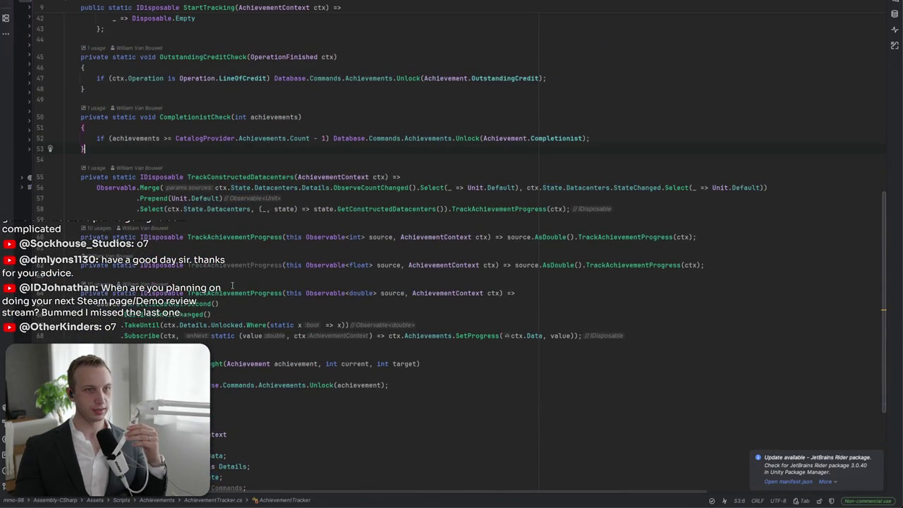
{"action": "scroll", "coordinate": [233, 285], "scroll_direction": "down", "scroll_amount": 5}
{"action": "left_click", "coordinate": [228, 252]}
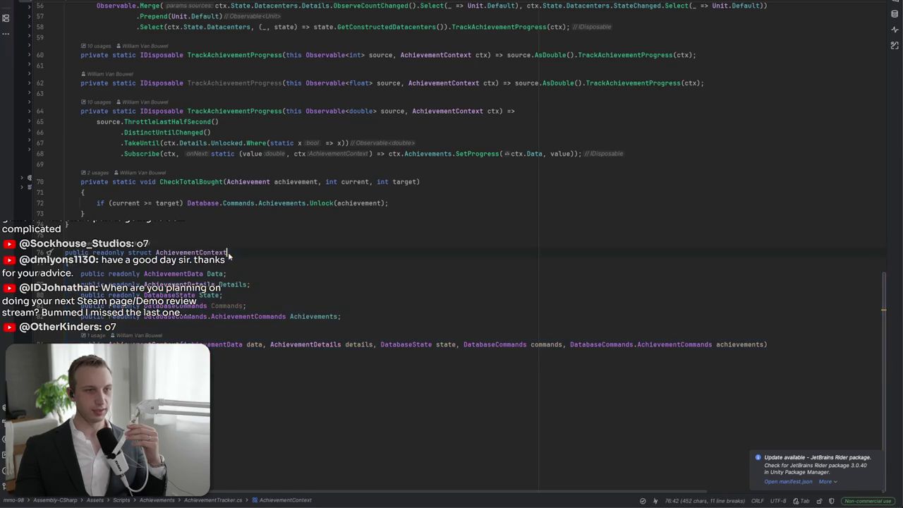
{"action": "scroll", "coordinate": [233, 268], "scroll_direction": "up", "scroll_amount": 18}
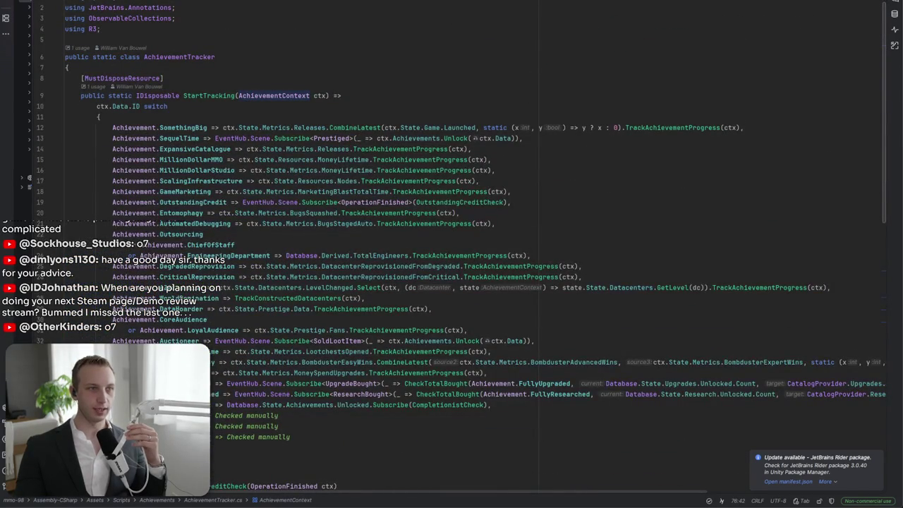
{"action": "key", "text": "alt+Tab"}
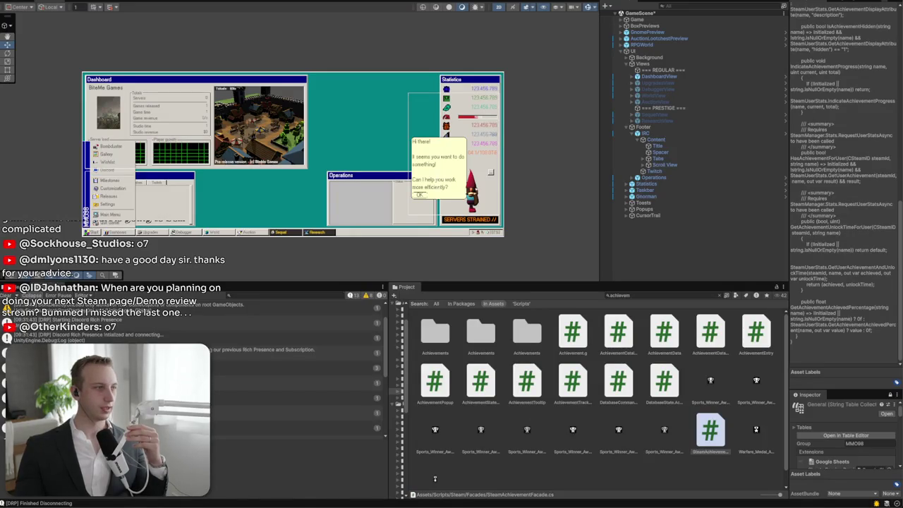